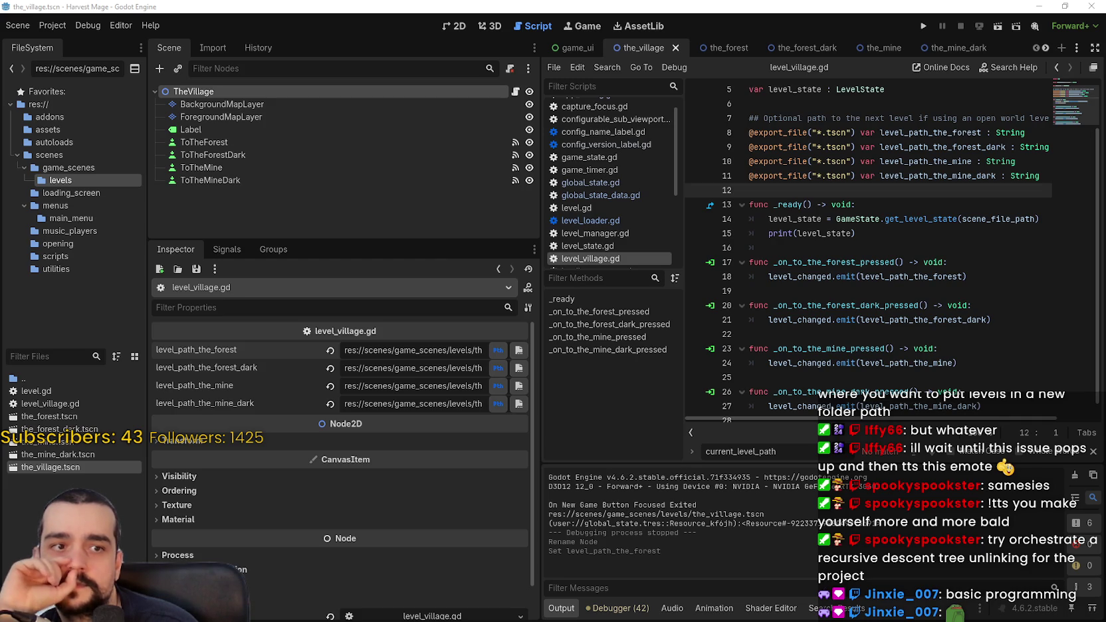
# Read through the saveslot_1.tres save file, then close it.
pyautogui.hotkey('alt', 'Tab')
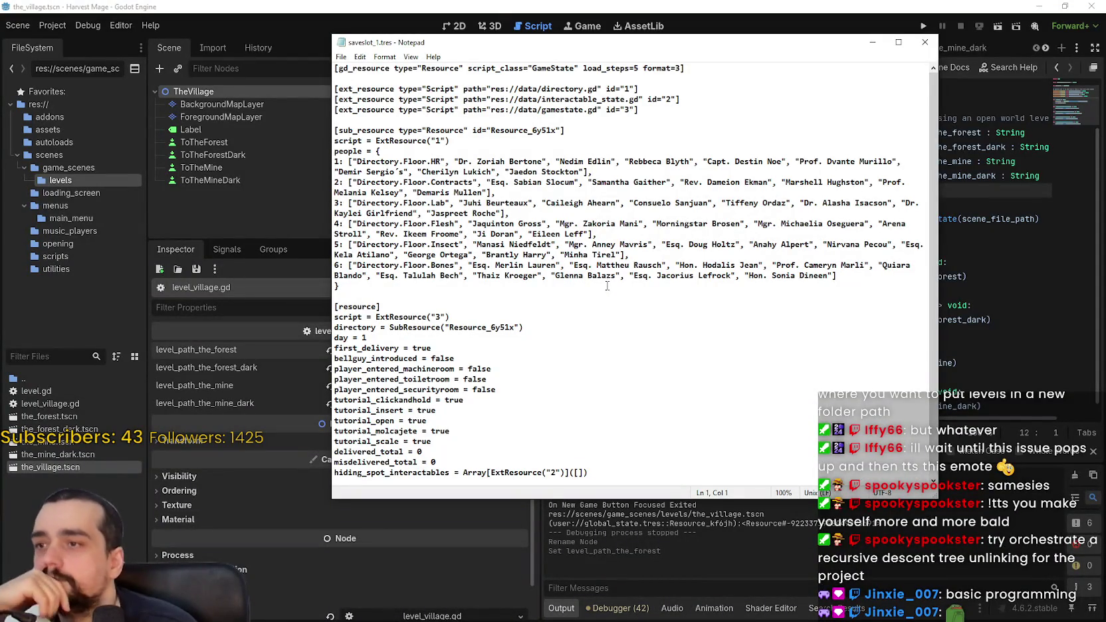
pyautogui.scroll(-1, 598, 286)
pyautogui.scroll(1, 602, 282)
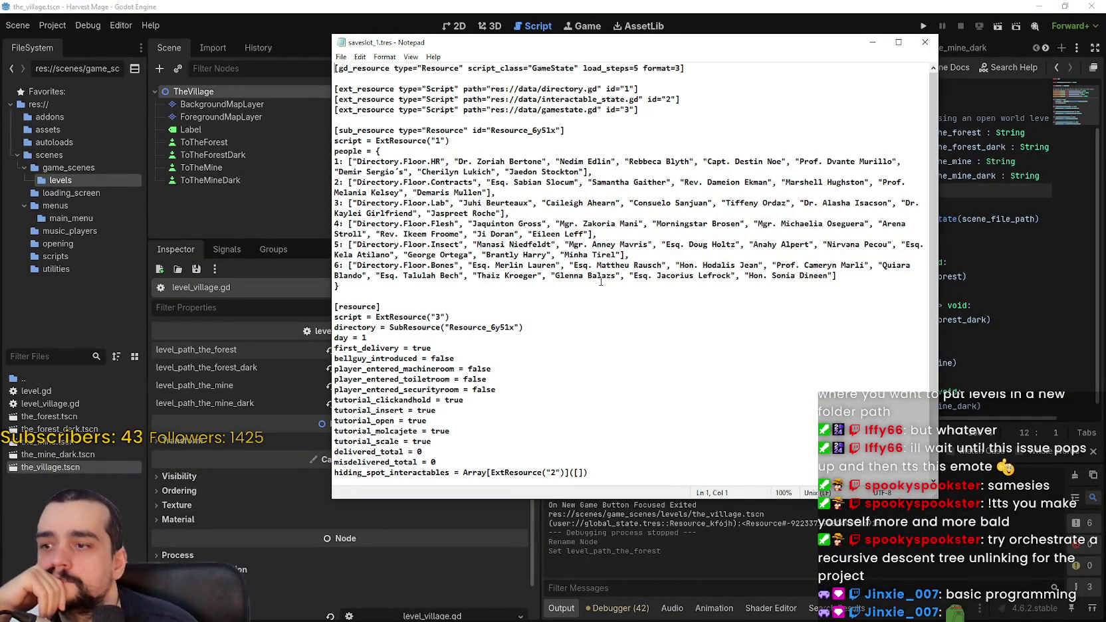
pyautogui.click(924, 42)
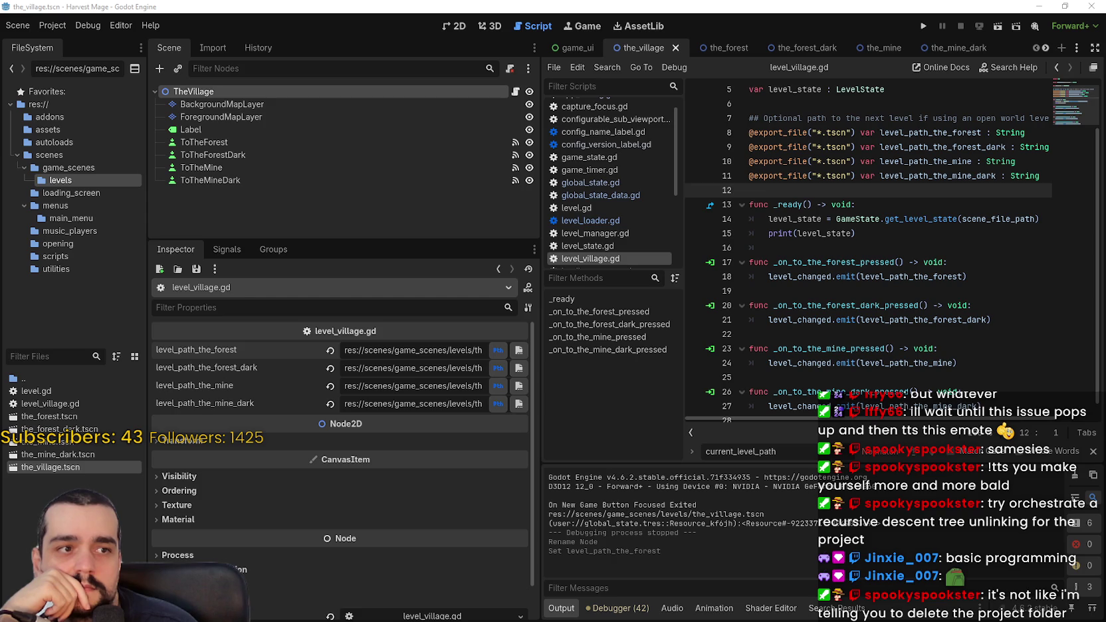
# Scroll through the save_data.json save file and close it to return to the script.
pyautogui.hotkey('alt', 'Tab')
pyautogui.scroll(-3, 735, 217)
pyautogui.scroll(3, 877, 141)
pyautogui.scroll(-20, 877, 142)
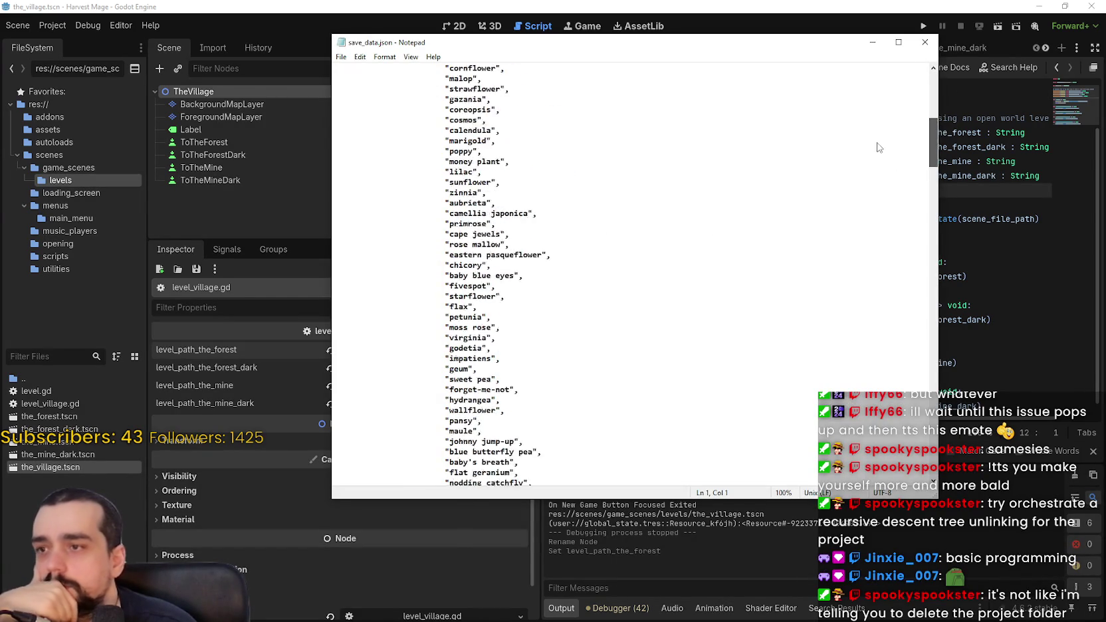
pyautogui.scroll(10, 876, 246)
pyautogui.scroll(-20, 875, 245)
pyautogui.scroll(15, 859, 453)
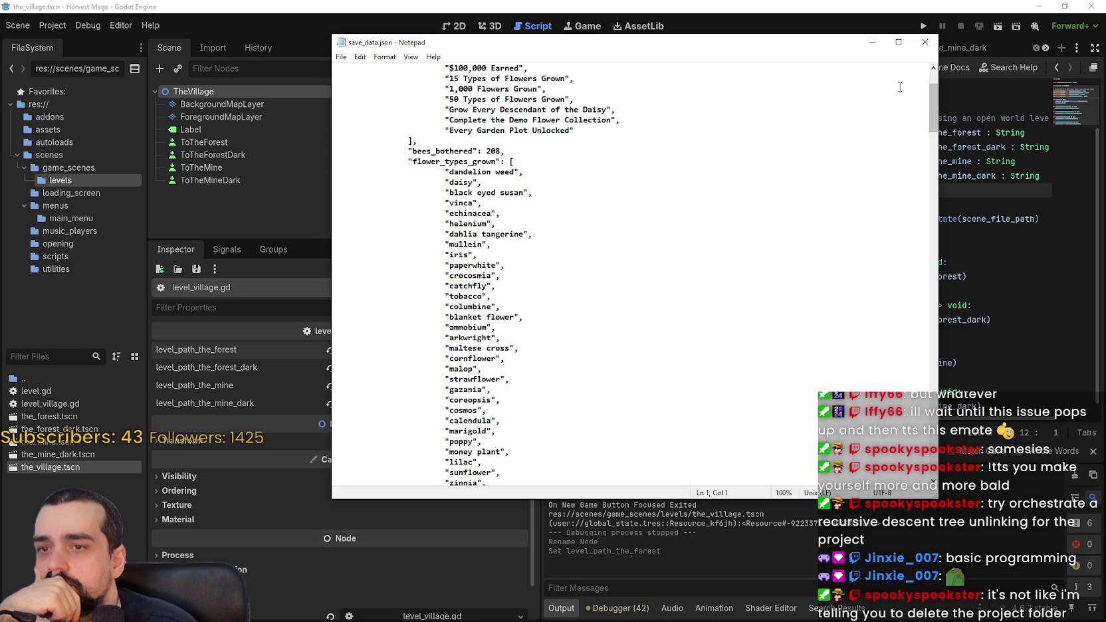
pyautogui.scroll(-15, 906, 433)
pyautogui.scroll(-1, 907, 433)
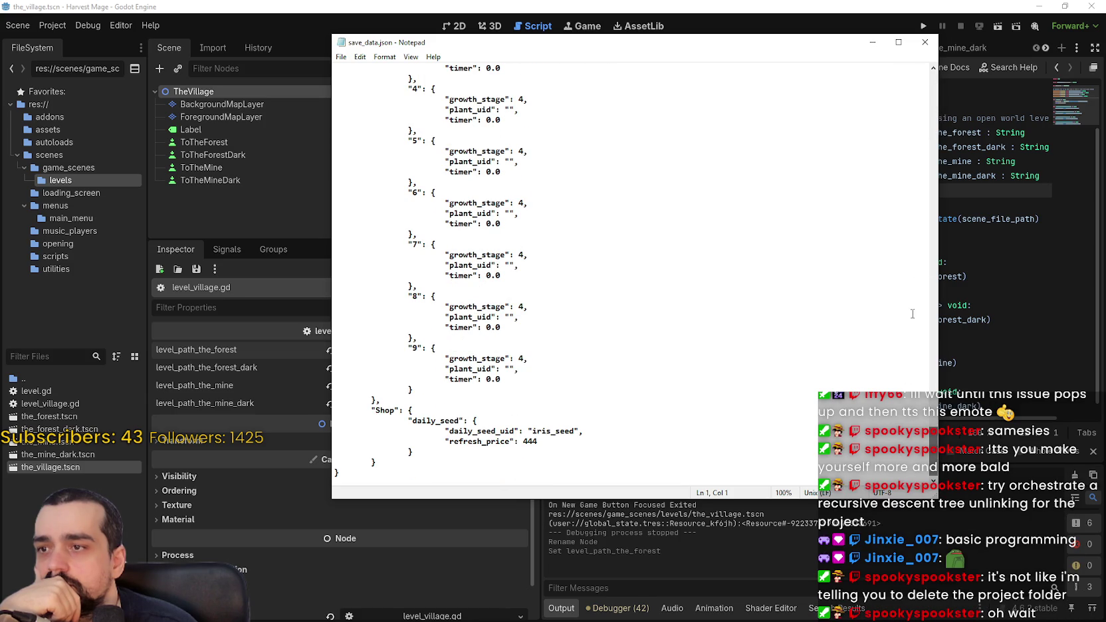
pyautogui.click(923, 43)
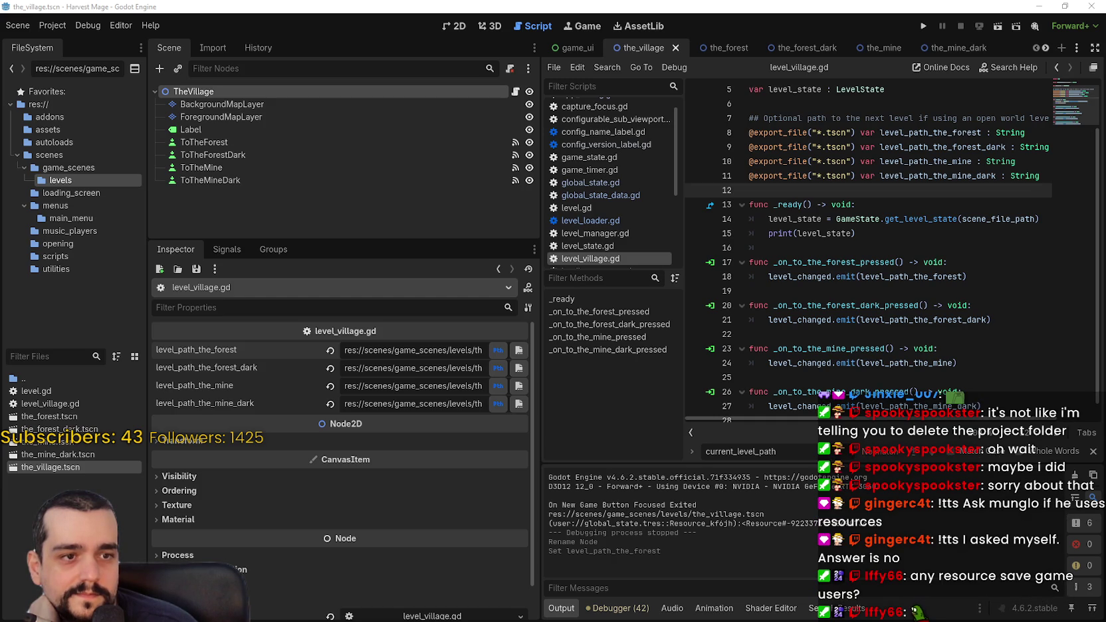
# Inspect the CONSUMABLES_MAX line in wave.save, then close the file.
pyautogui.hotkey('alt', 'Tab')
pyautogui.moveTo(926, 99)
pyautogui.mouseDown()
pyautogui.moveTo(927, 89)
pyautogui.moveTo(932, 378)
pyautogui.moveTo(917, 473)
pyautogui.mouseUp()
pyautogui.click(927, 99)
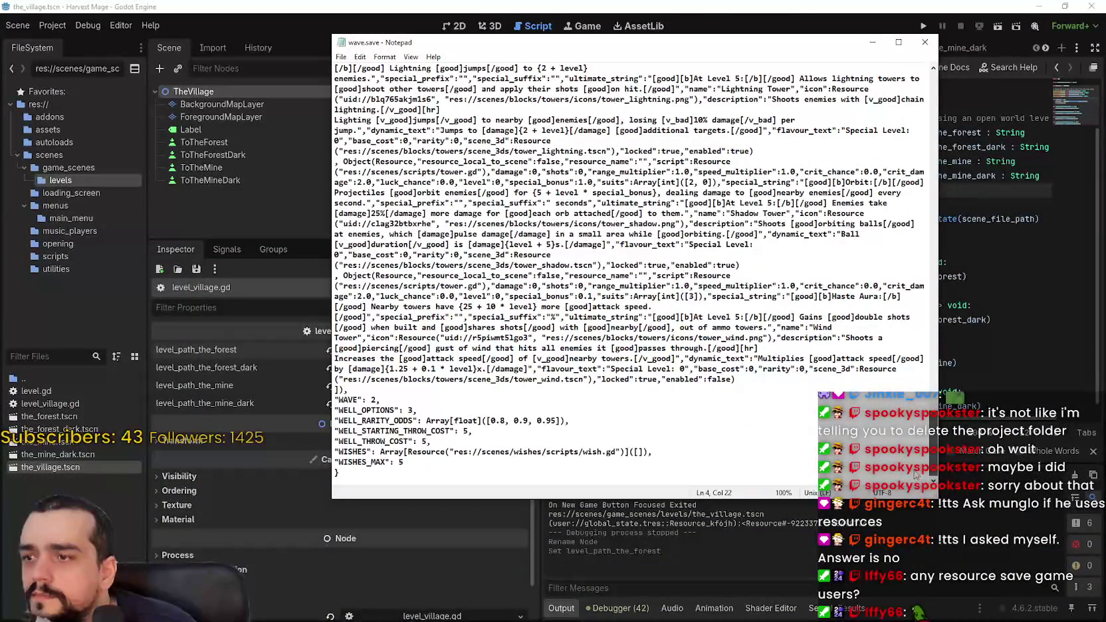
pyautogui.click(924, 42)
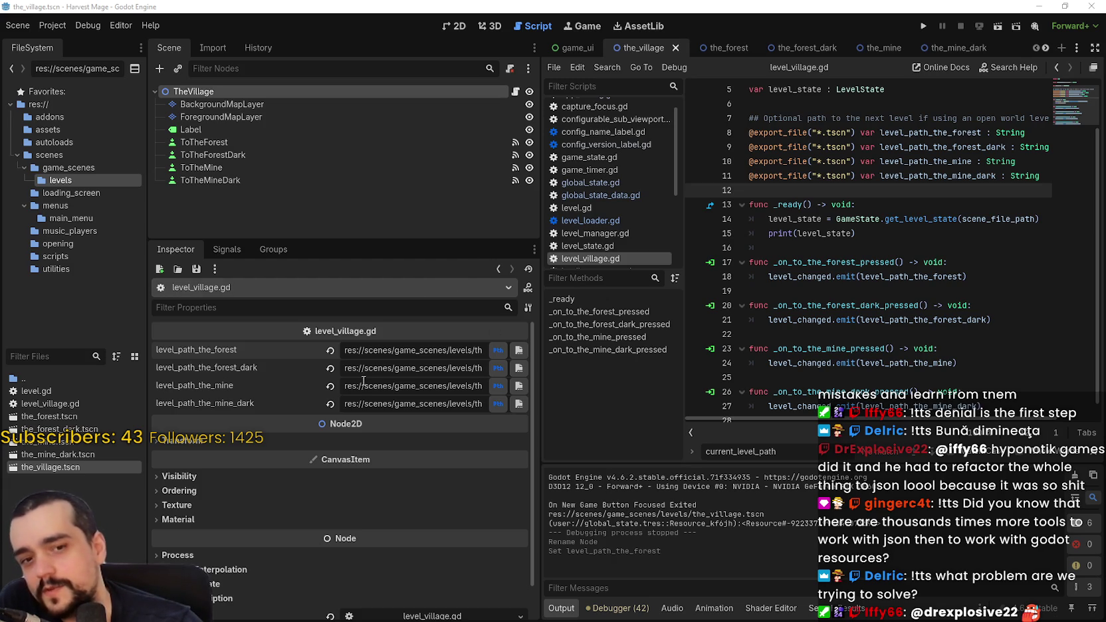
# Reassign level_path_the_forest on the village script and open the project's user data folder.
pyautogui.click(383, 355)
pyautogui.click(867, 277)
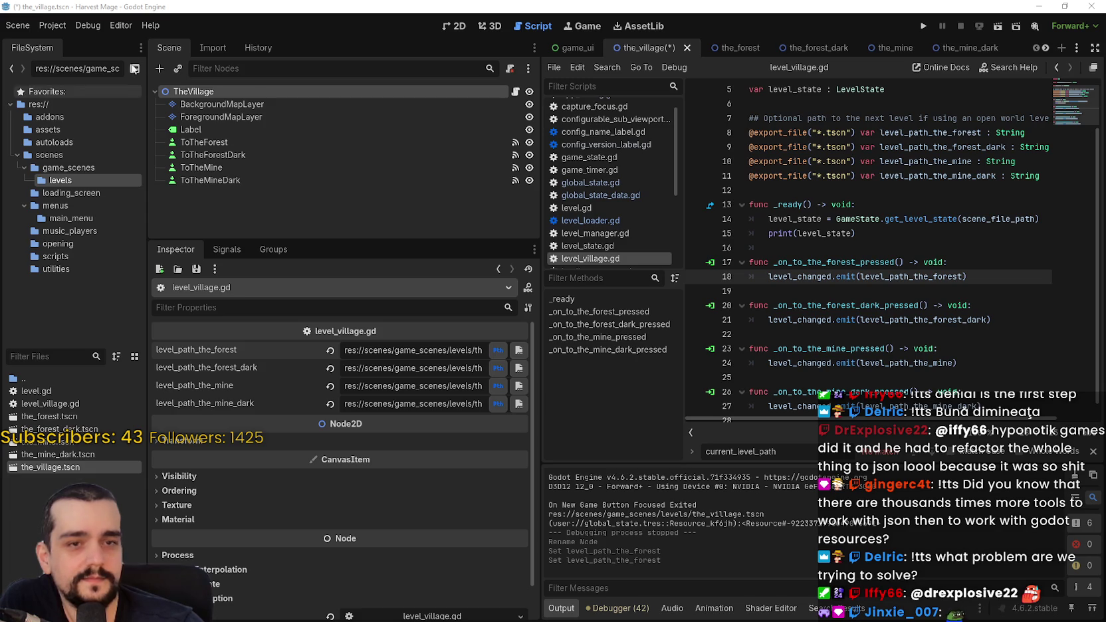
pyautogui.click(61, 26)
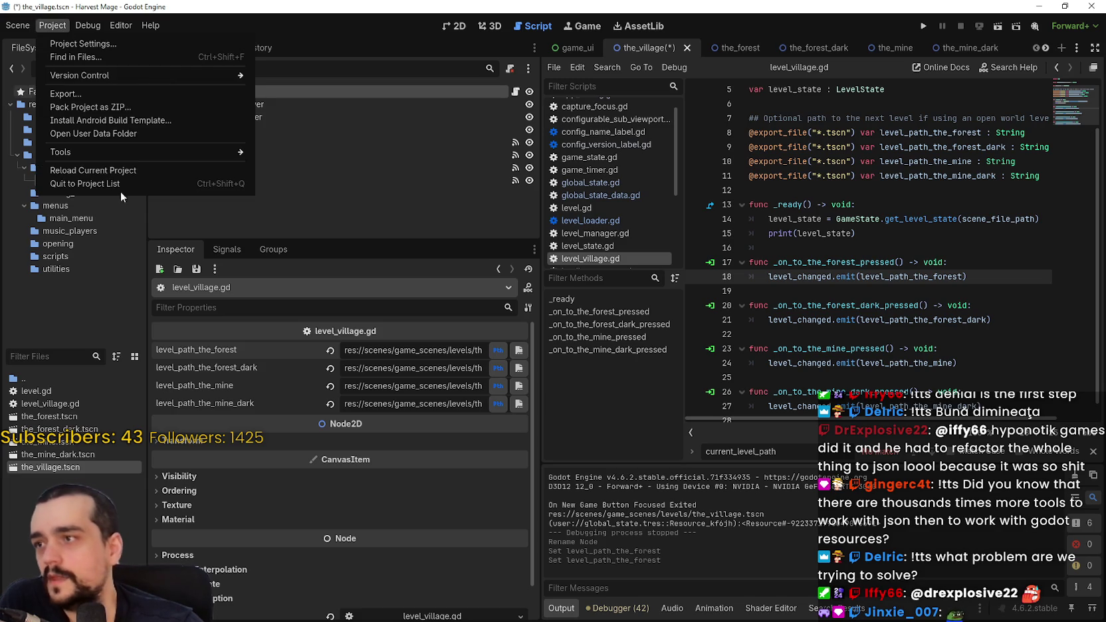
pyautogui.click(118, 134)
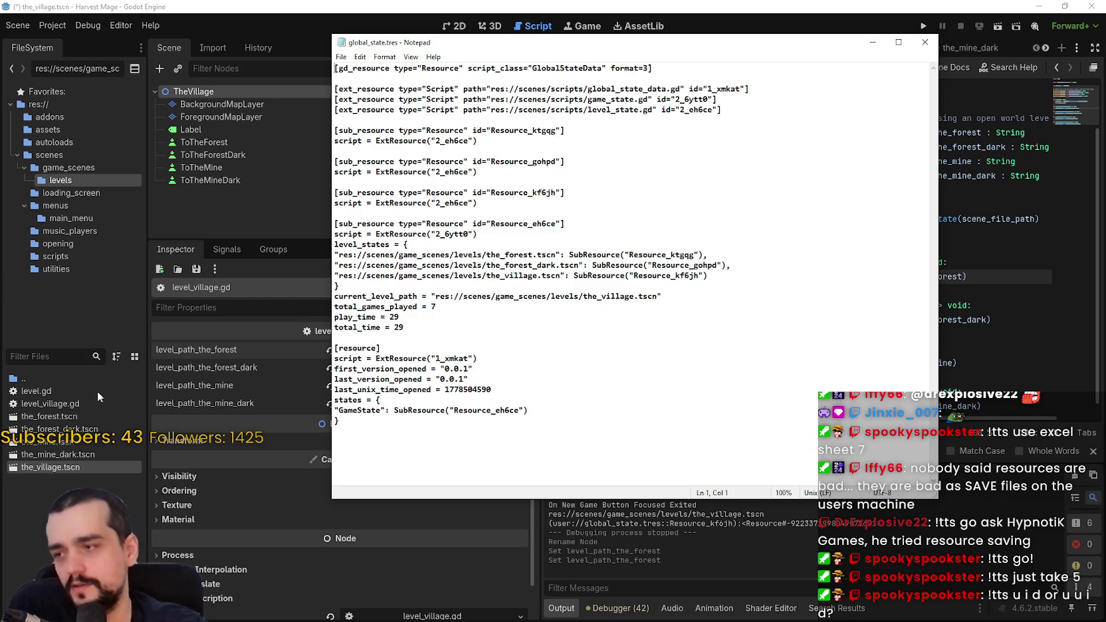
# Select the three ext_resource lines at the top of global_state.tres.
pyautogui.moveTo(62, 466)
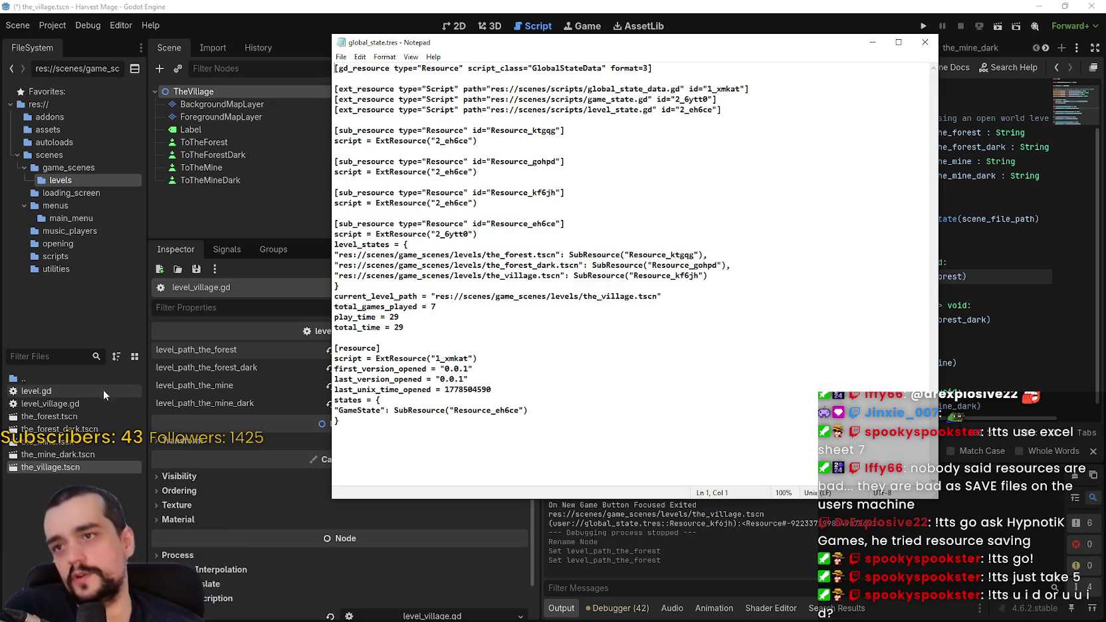
pyautogui.moveTo(774, 79); pyautogui.dragTo(774, 106)
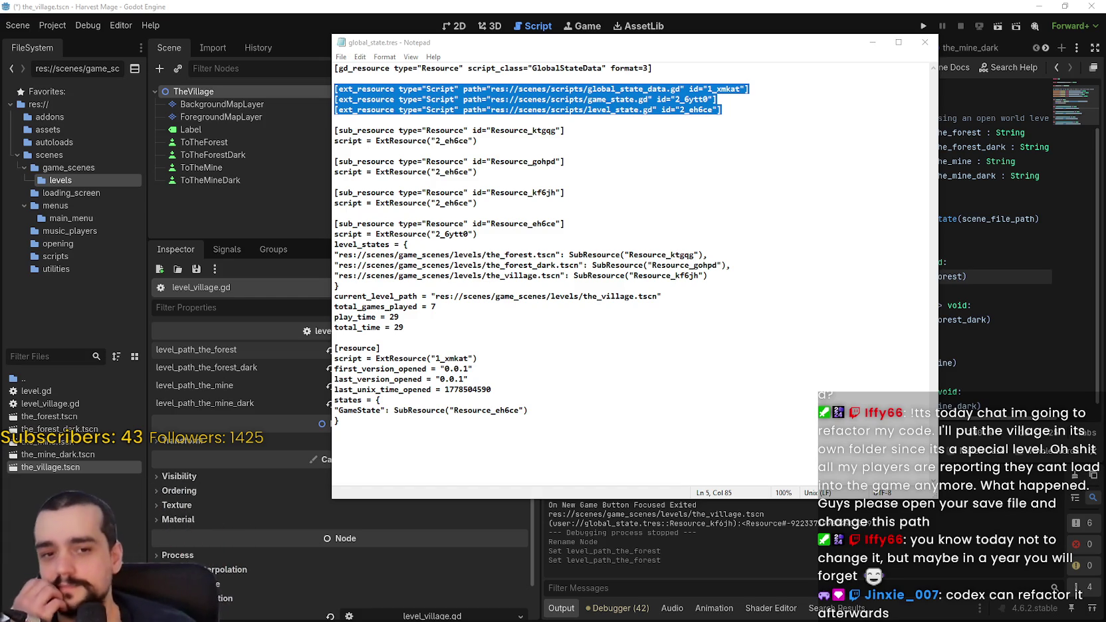
# Close global_state.tres in Notepad unedited, returning to level_village.gd in Godot.
pyautogui.click(937, 44)
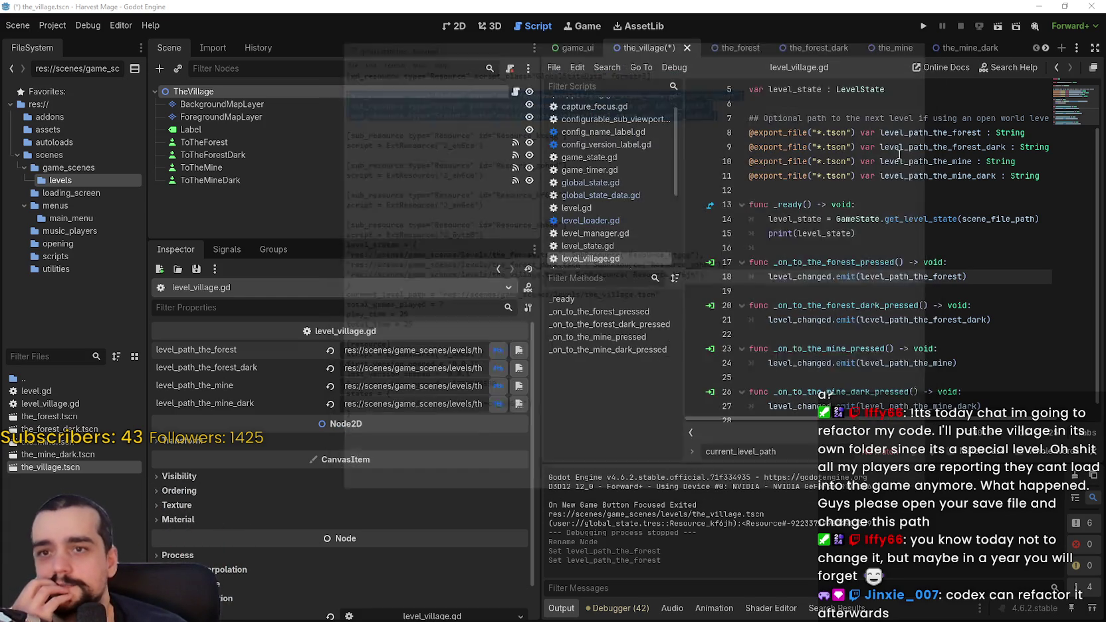
# Narrow the docks to widen the script editor, and save the_village scene with Ctrl+S.
pyautogui.click(878, 160)
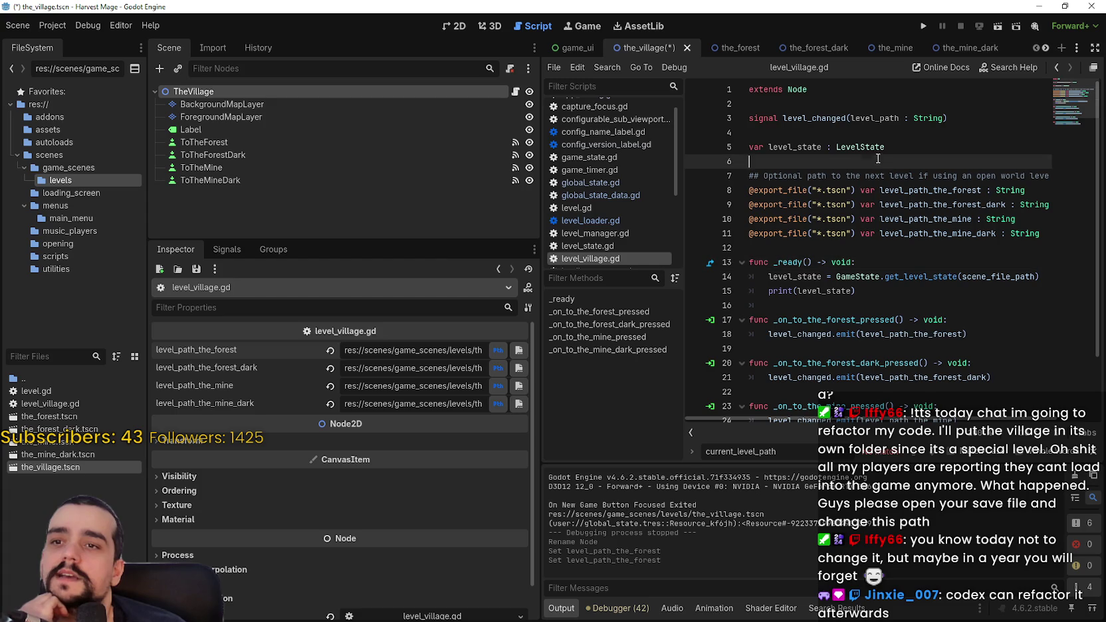
pyautogui.moveTo(542, 183)
pyautogui.mouseDown()
pyautogui.moveTo(422, 221)
pyautogui.moveTo(642, 225)
pyautogui.moveTo(459, 224)
pyautogui.mouseUp()
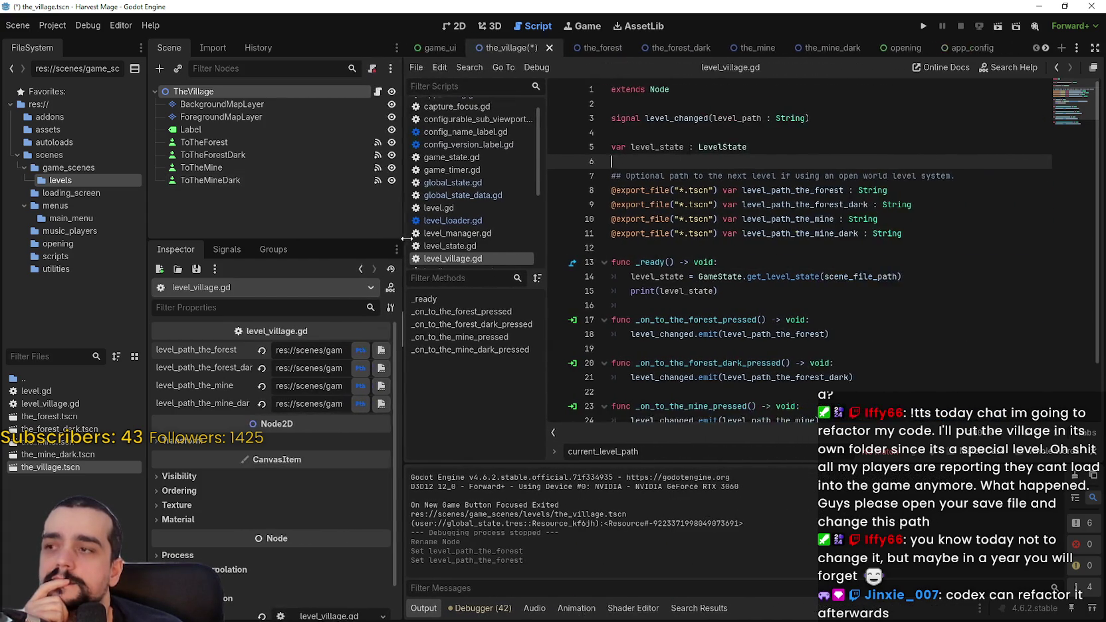
pyautogui.click(773, 211)
pyautogui.hotkey('ctrl', 's')
pyautogui.click(807, 142)
pyautogui.press('Down')
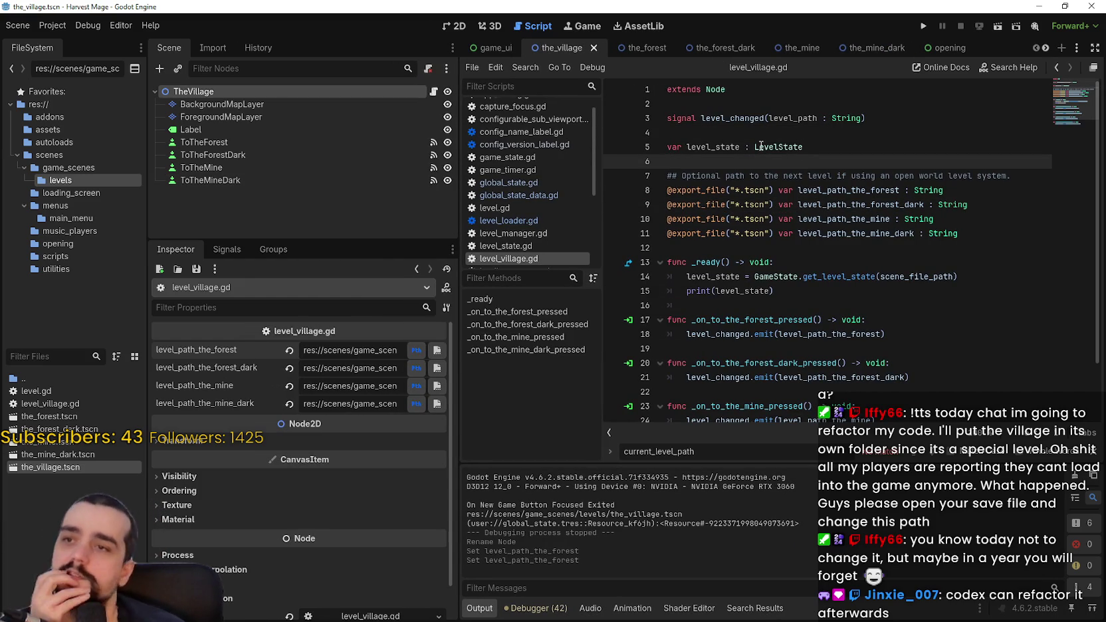
pyautogui.scroll(1, 548, 140)
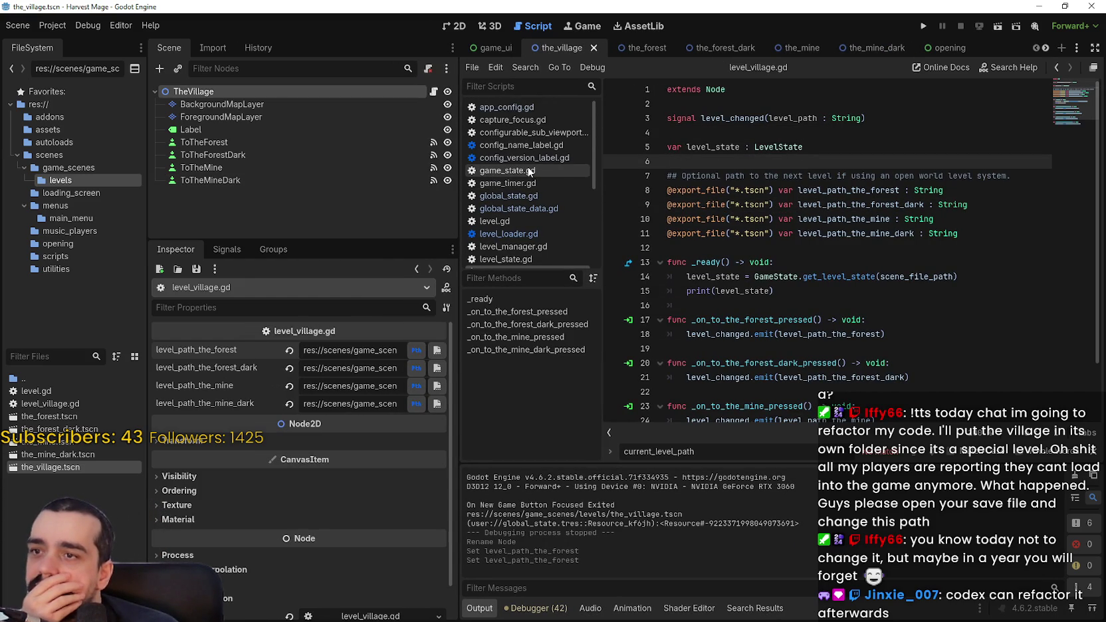
pyautogui.click(541, 197)
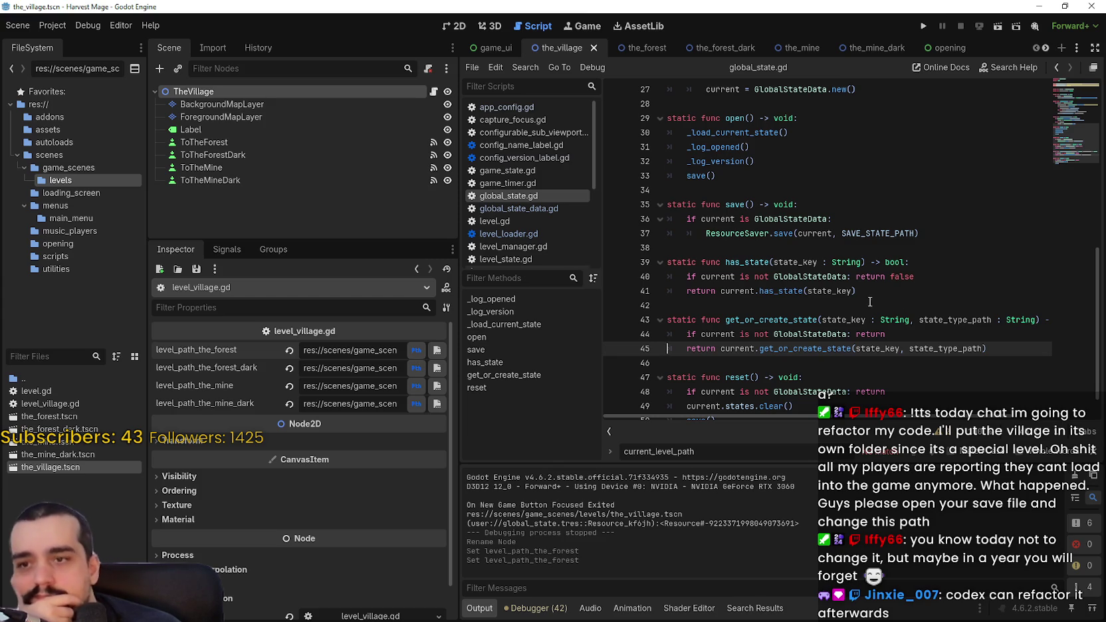
pyautogui.scroll(3, 857, 296)
pyautogui.click(706, 305)
pyautogui.rightClick(707, 305)
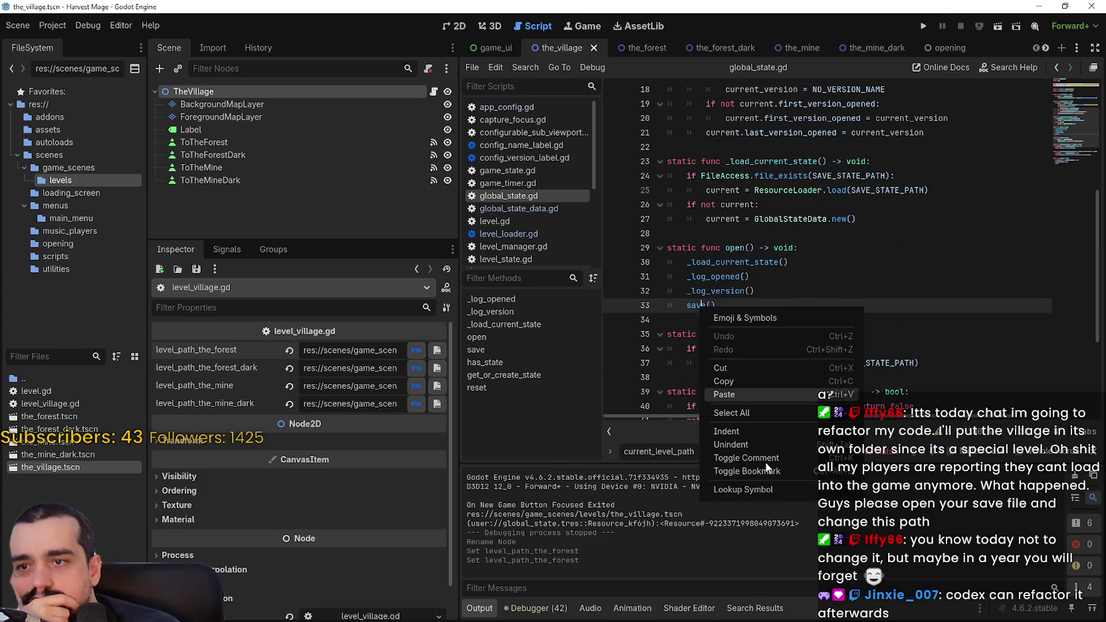
pyautogui.click(771, 489)
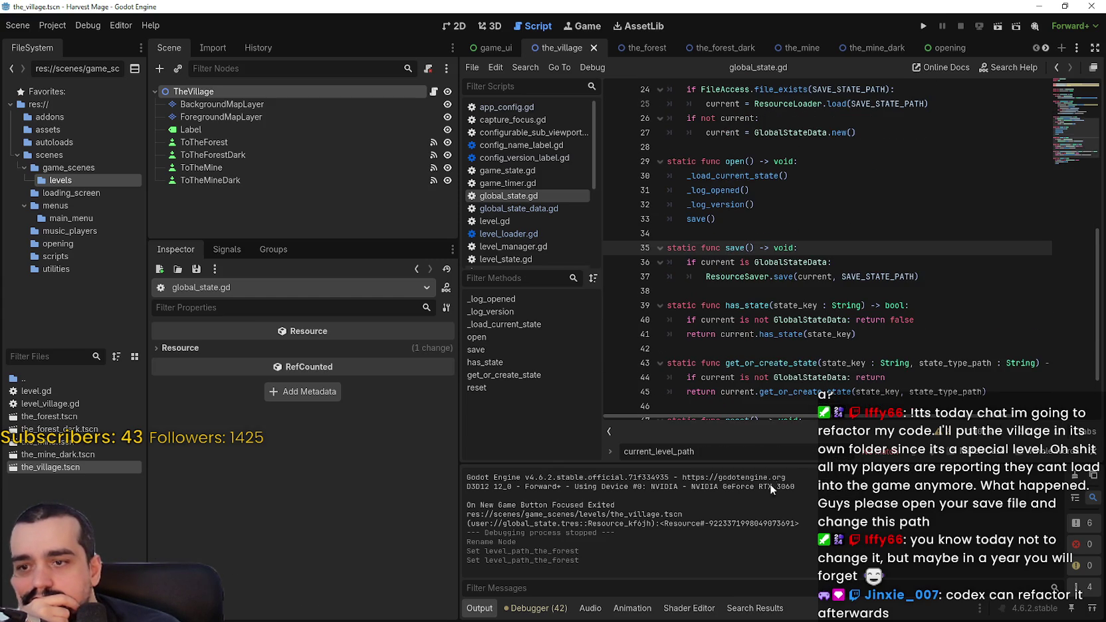
pyautogui.doubleClick(732, 276)
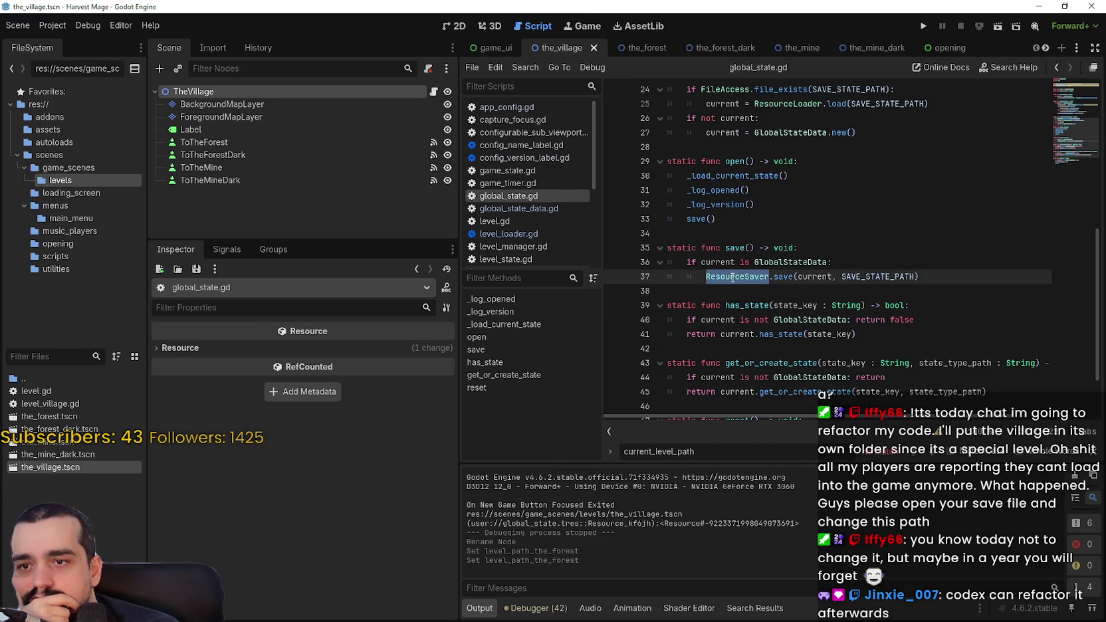
pyautogui.moveTo(741, 282)
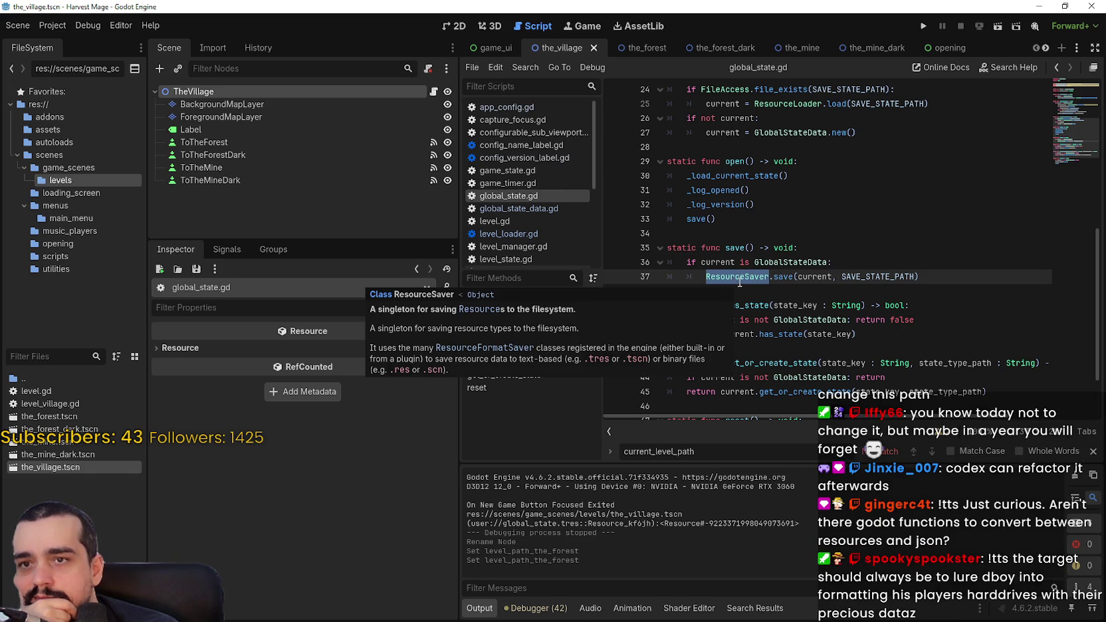
pyautogui.scroll(1, 741, 283)
pyautogui.click(739, 280)
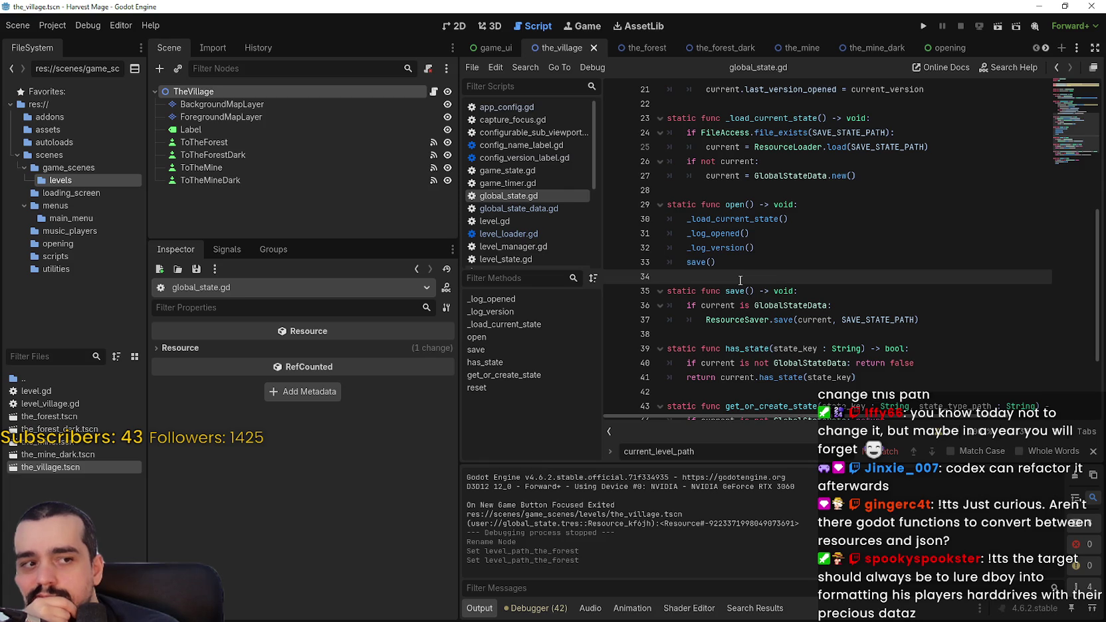
pyautogui.scroll(3, 740, 280)
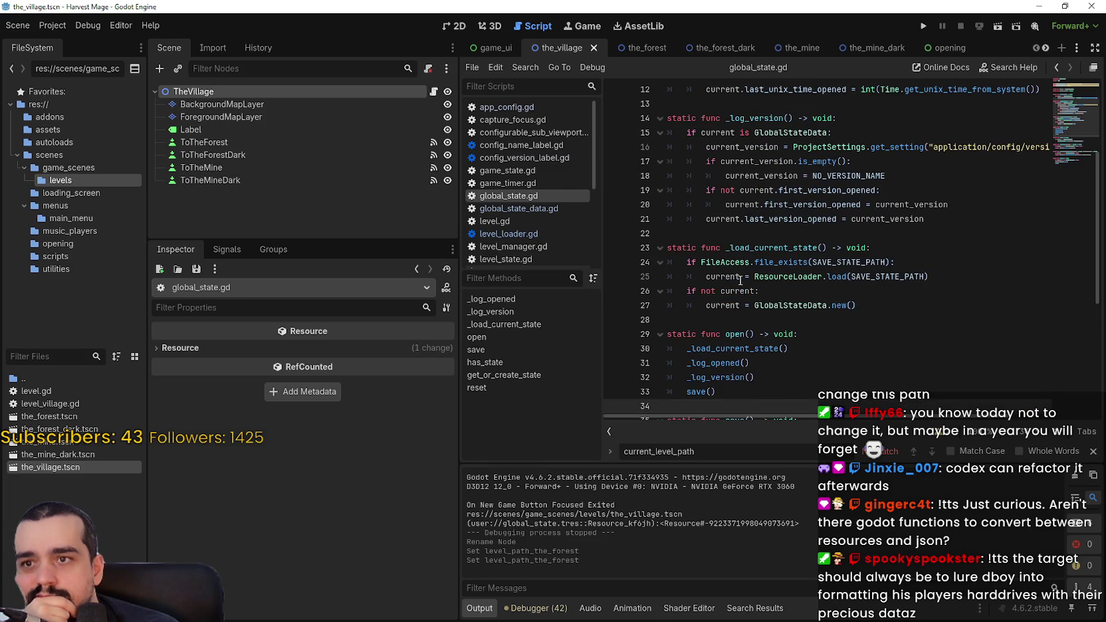
pyautogui.click(745, 237)
pyautogui.scroll(1, 745, 238)
pyautogui.scroll(3, 745, 237)
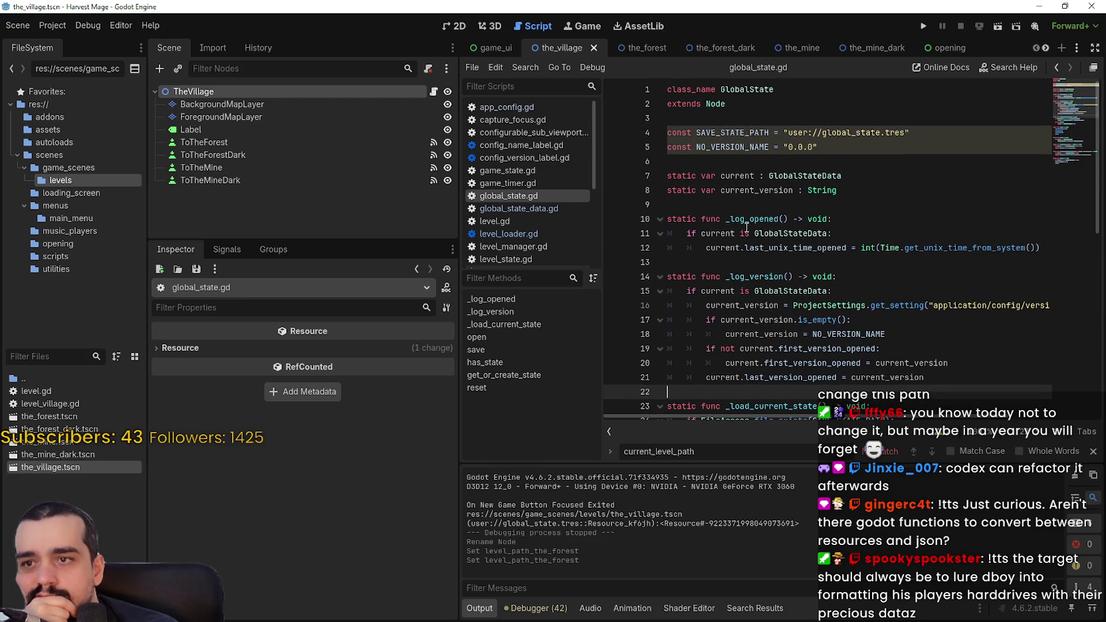
pyautogui.doubleClick(718, 132)
pyautogui.scroll(-4, 828, 313)
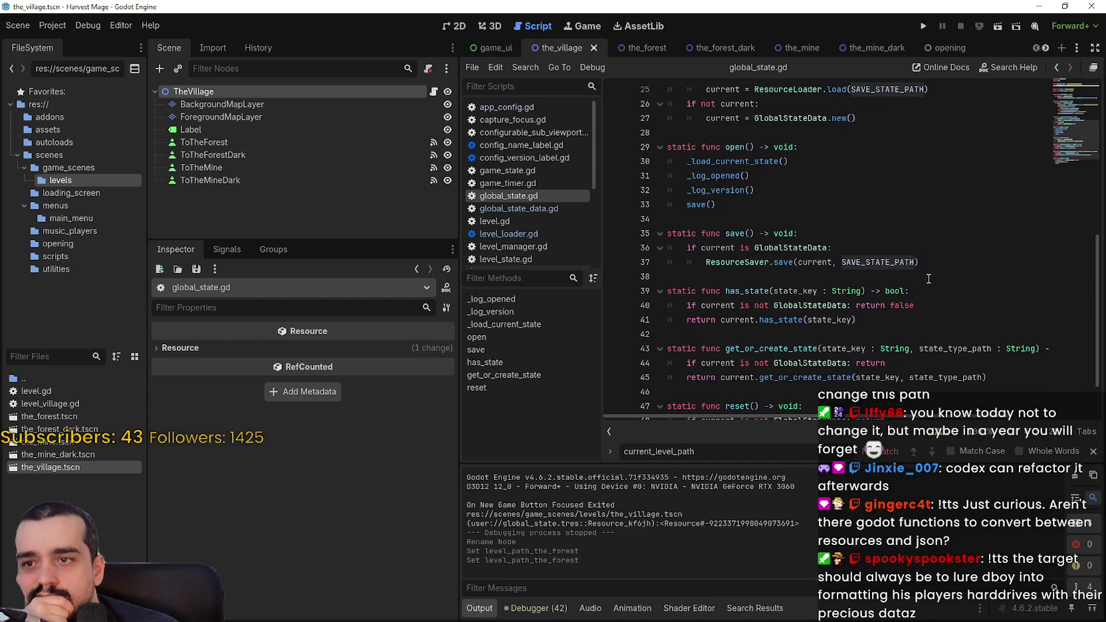
pyautogui.scroll(-1, 928, 277)
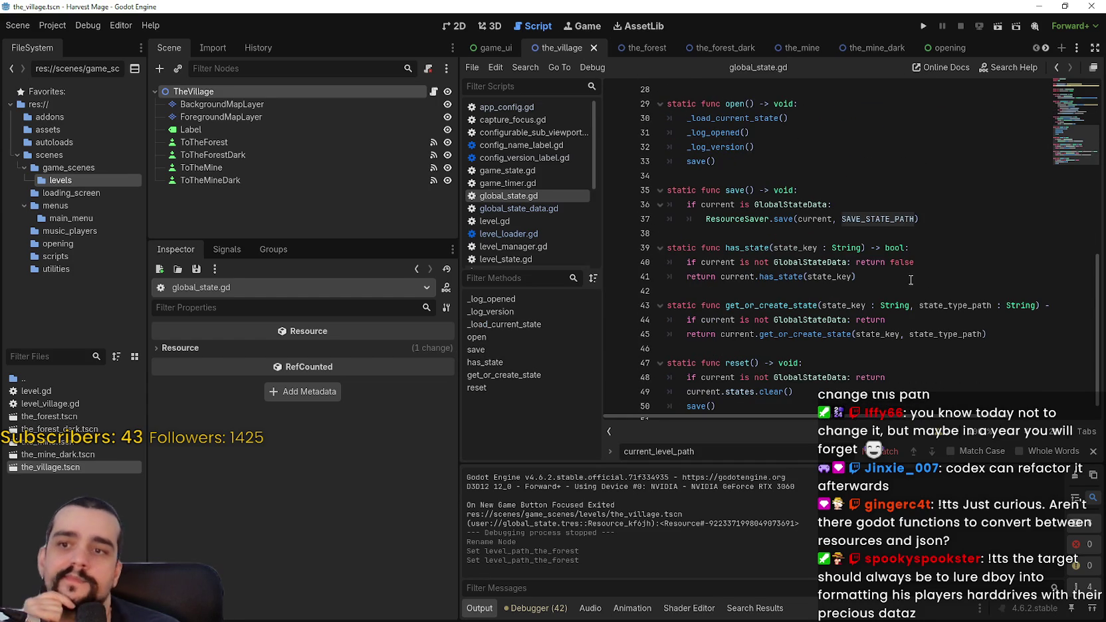
pyautogui.scroll(-1, 908, 280)
pyautogui.scroll(2, 908, 279)
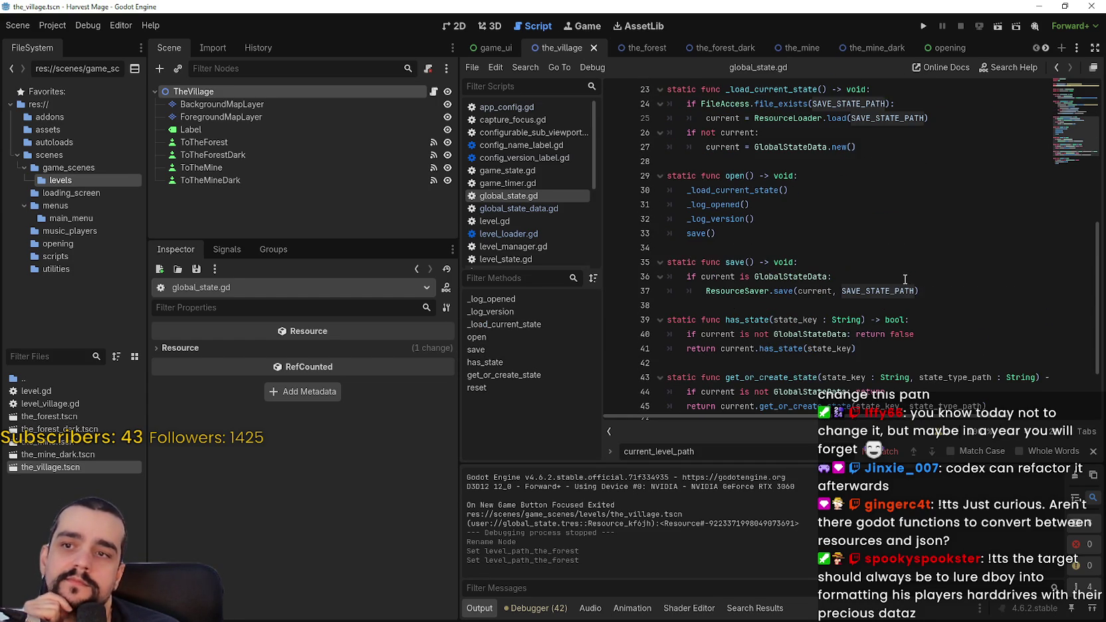
pyautogui.click(883, 263)
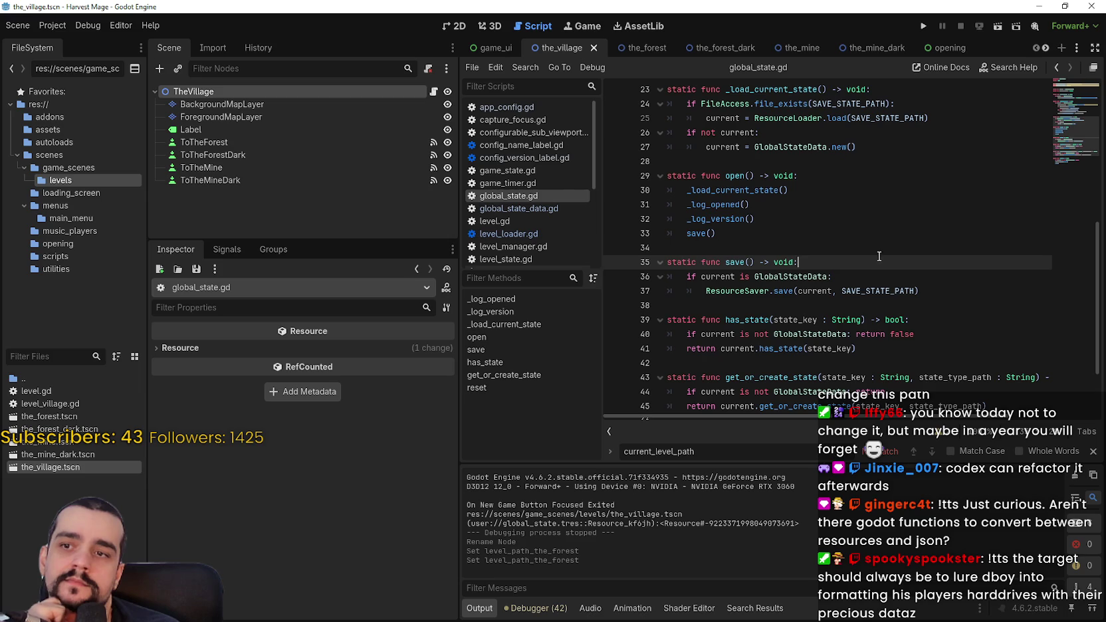
pyautogui.click(874, 248)
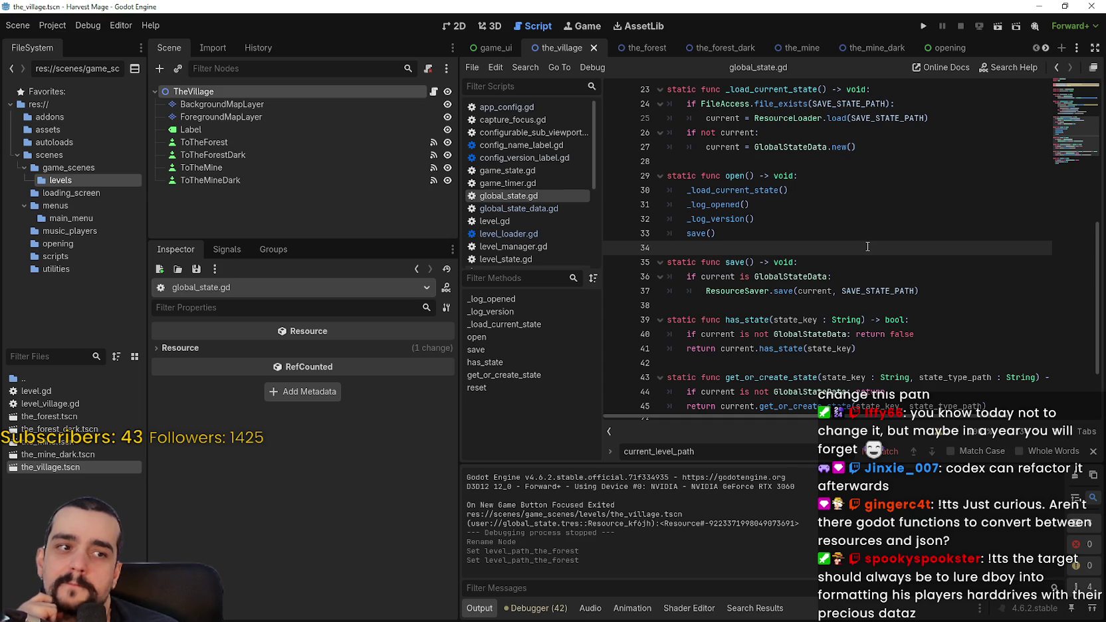
# Browse global_state.gd past _log_version, _log_opened and _load_current_state, checking the ResourceSaver docs.
pyautogui.scroll(5, 867, 246)
pyautogui.click(797, 289)
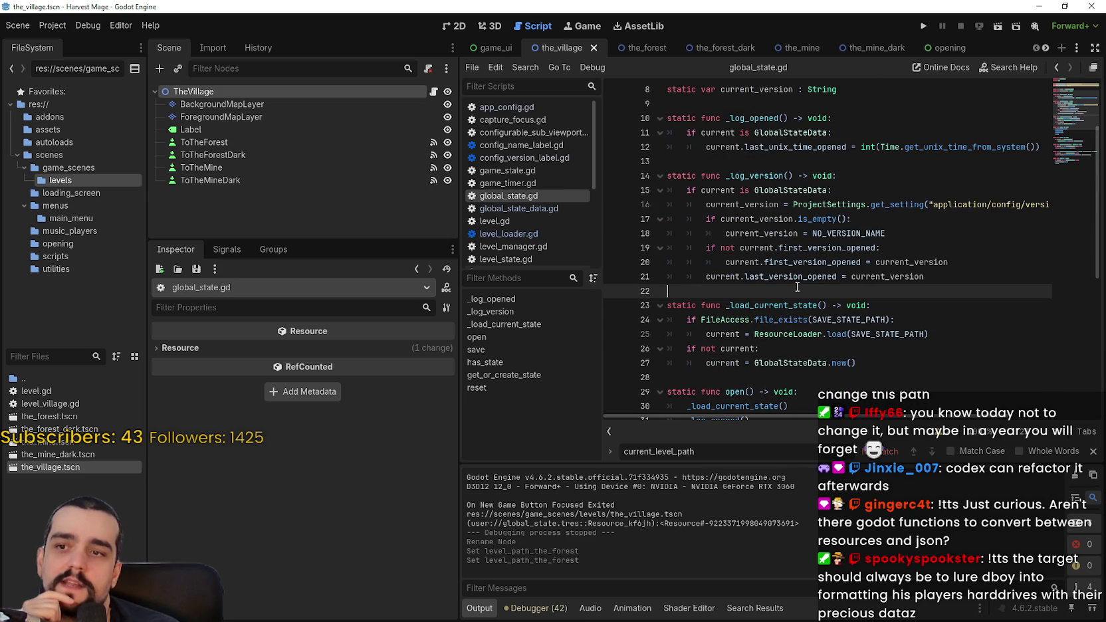
pyautogui.scroll(2, 797, 287)
pyautogui.click(795, 248)
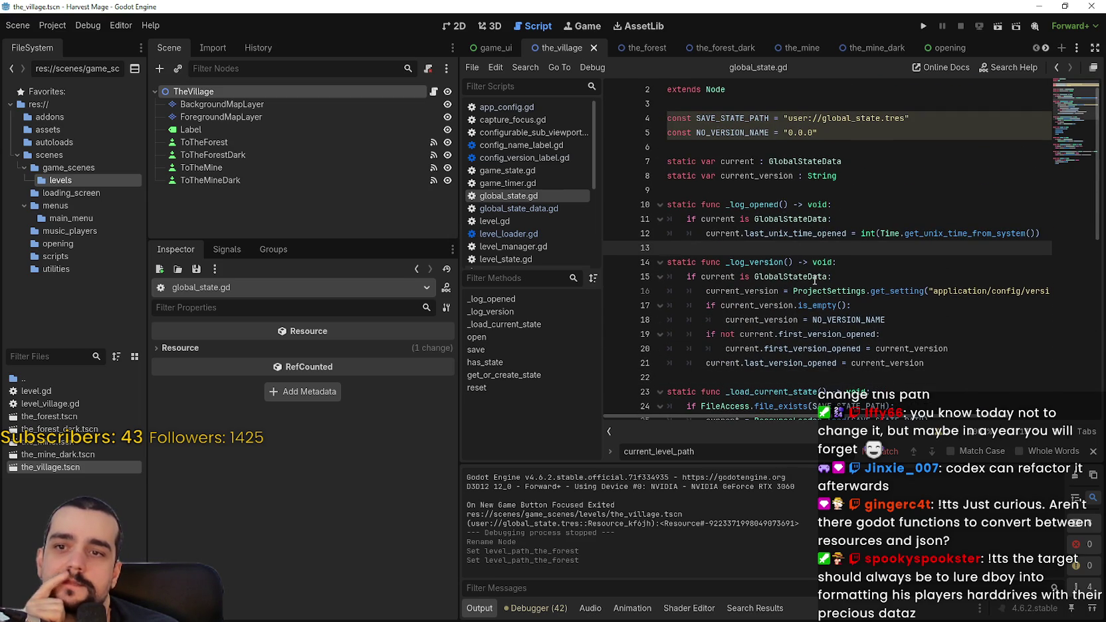
pyautogui.scroll(-5, 812, 272)
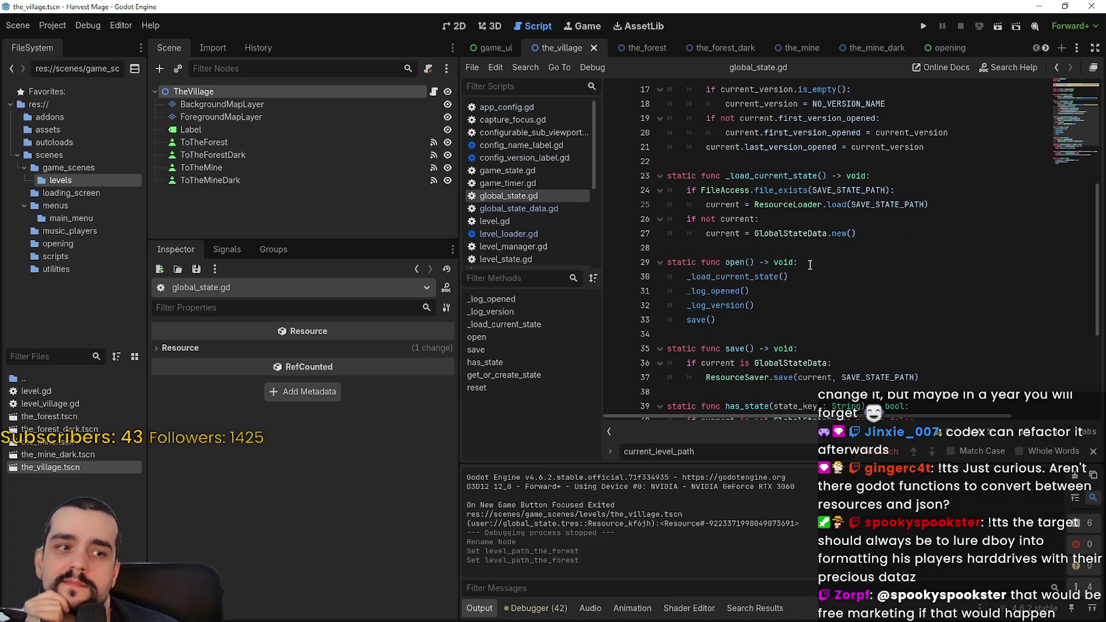
pyautogui.click(807, 250)
pyautogui.scroll(-3, 823, 281)
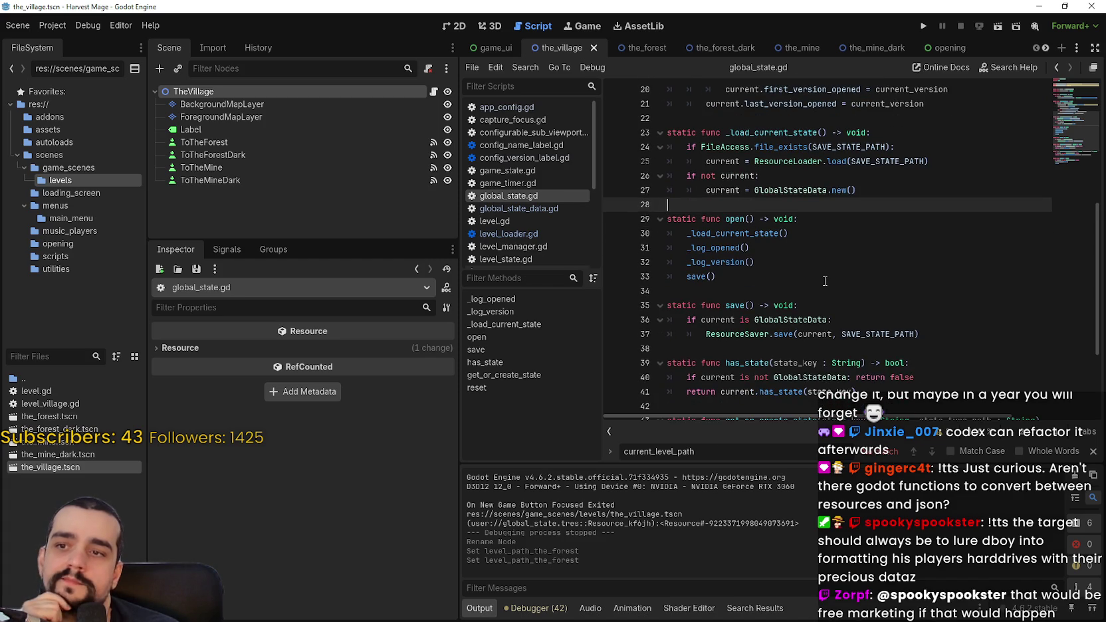
pyautogui.scroll(-1, 823, 281)
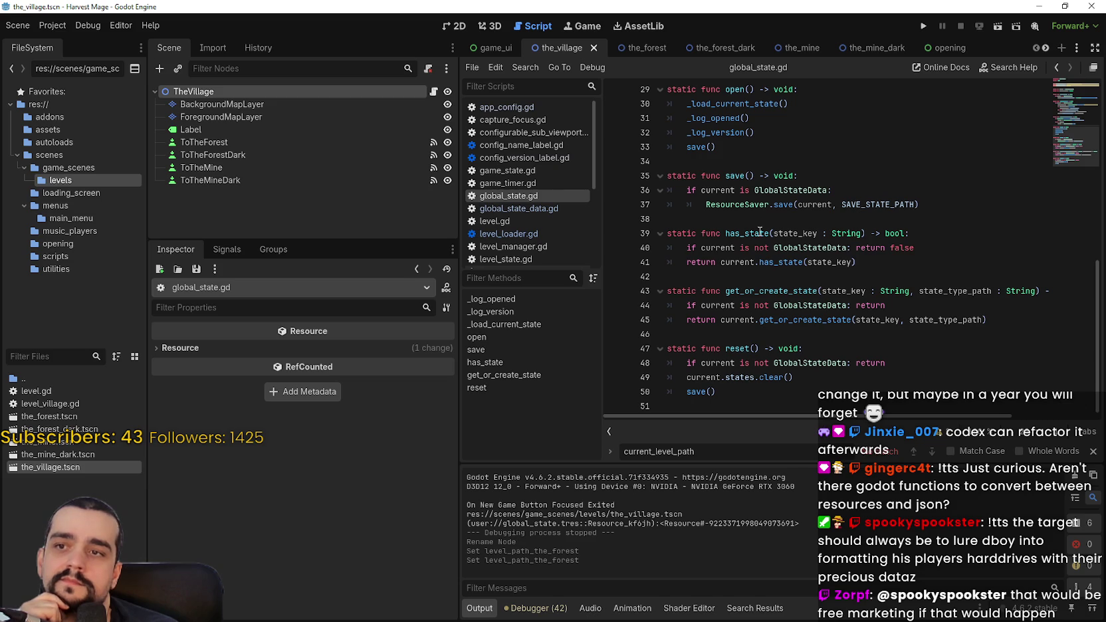
pyautogui.moveTo(737, 205)
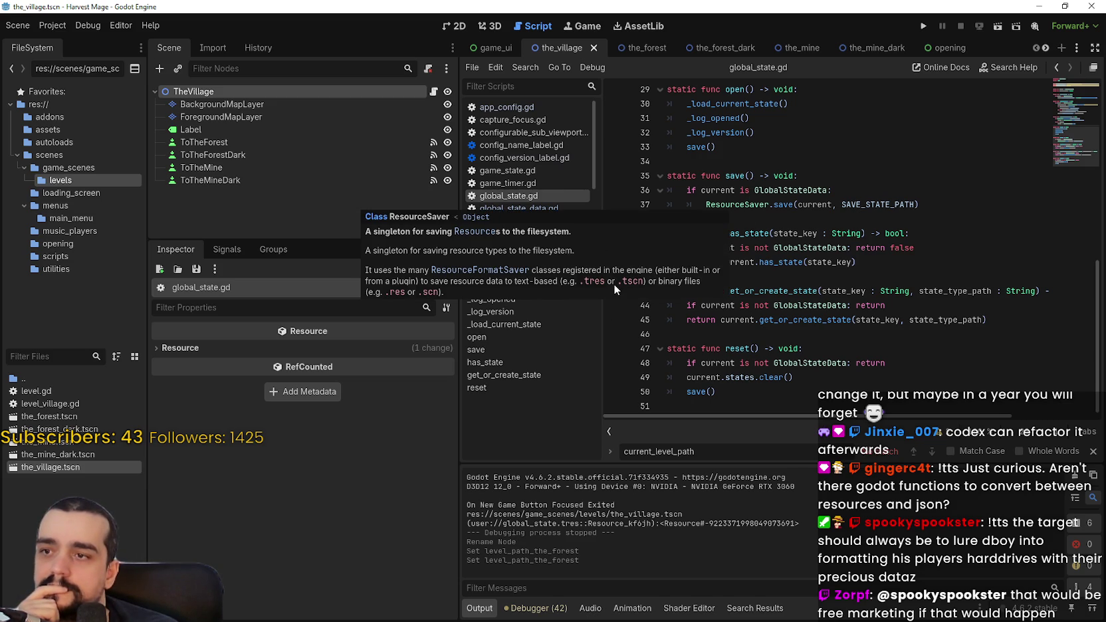
pyautogui.click(837, 220)
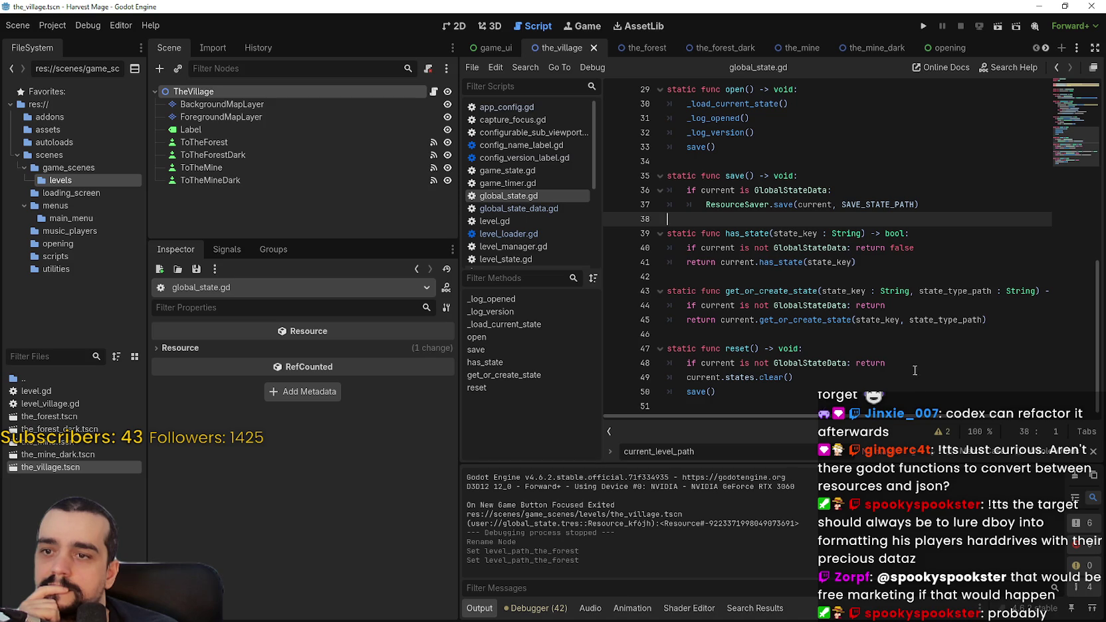
pyautogui.scroll(2, 907, 362)
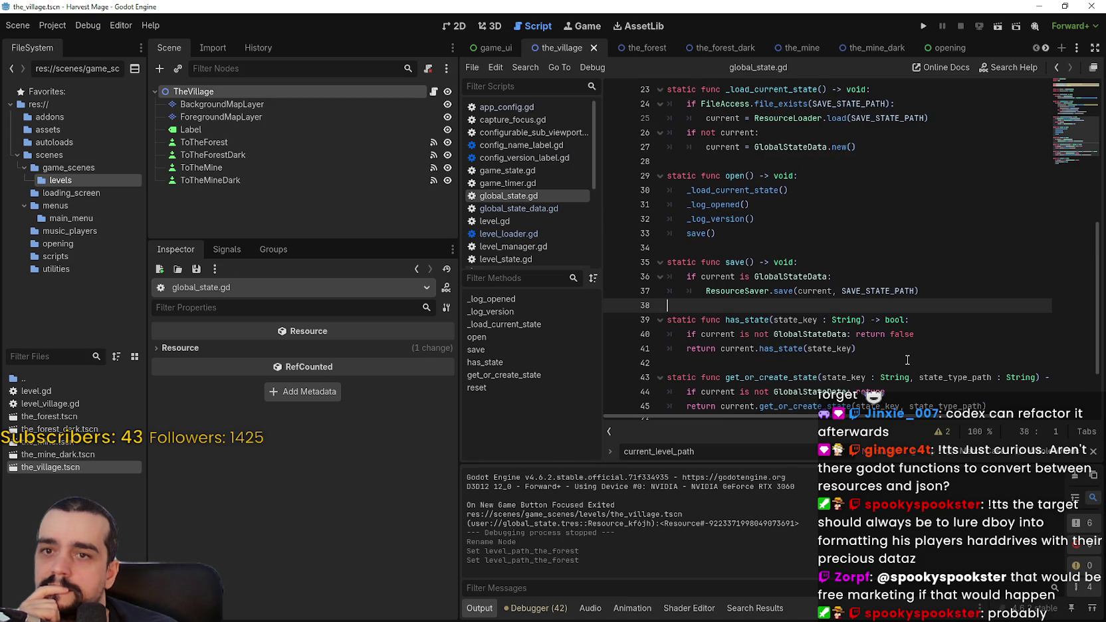
# Close the current_level_path search and view the ResourceLoader docs on line 25.
pyautogui.click(1092, 451)
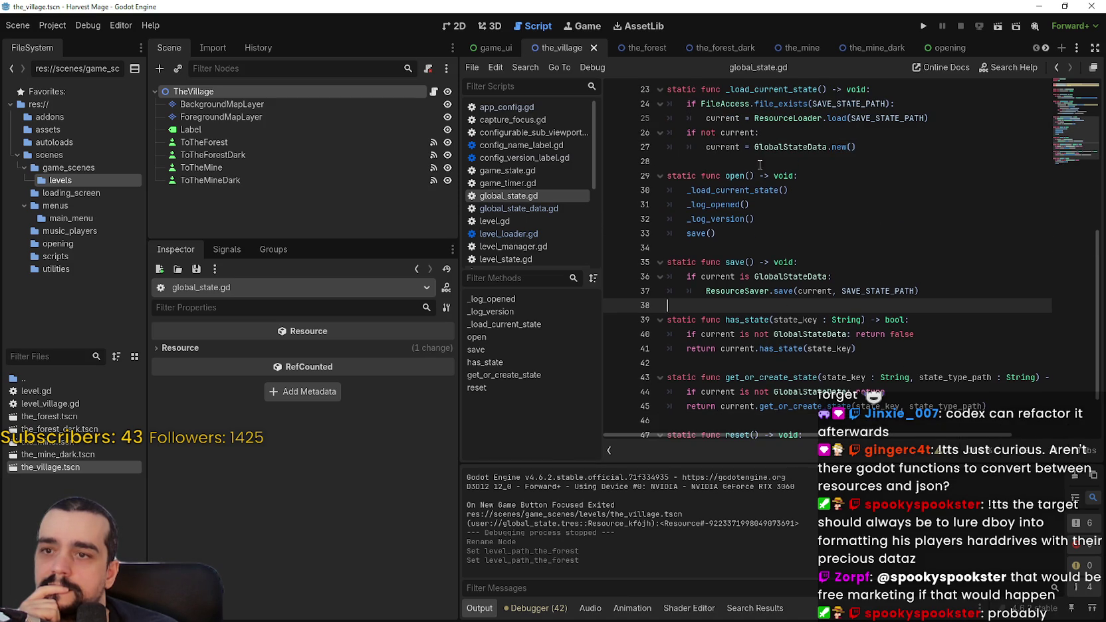
pyautogui.moveTo(762, 176); pyautogui.dragTo(831, 276)
pyautogui.scroll(4, 831, 276)
pyautogui.click(820, 325)
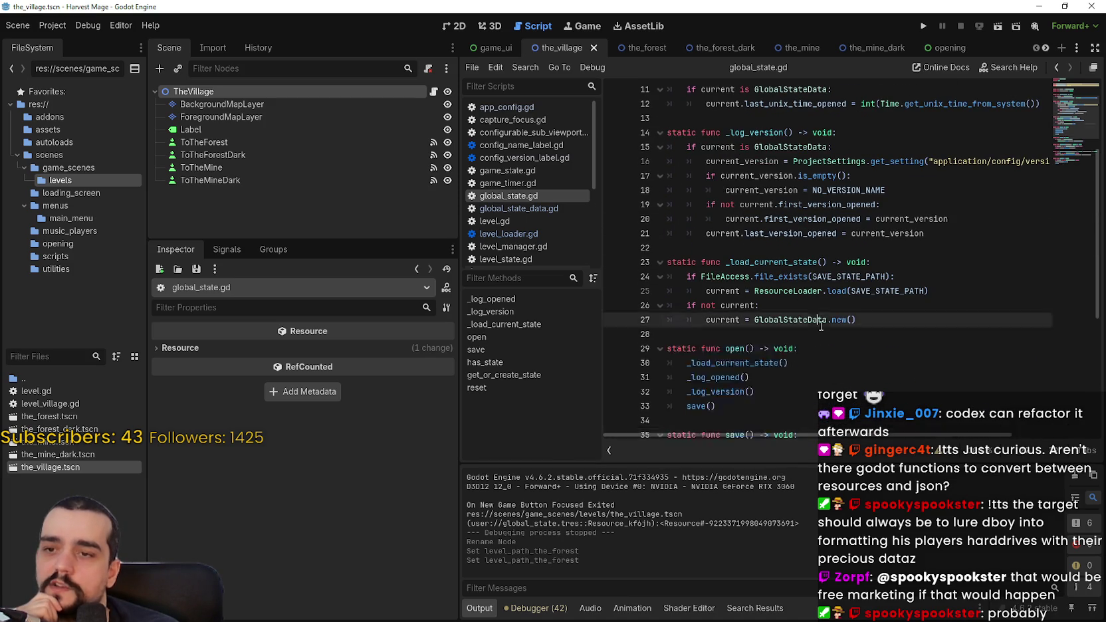
pyautogui.click(803, 293)
pyautogui.doubleClick(803, 292)
pyautogui.moveTo(803, 296)
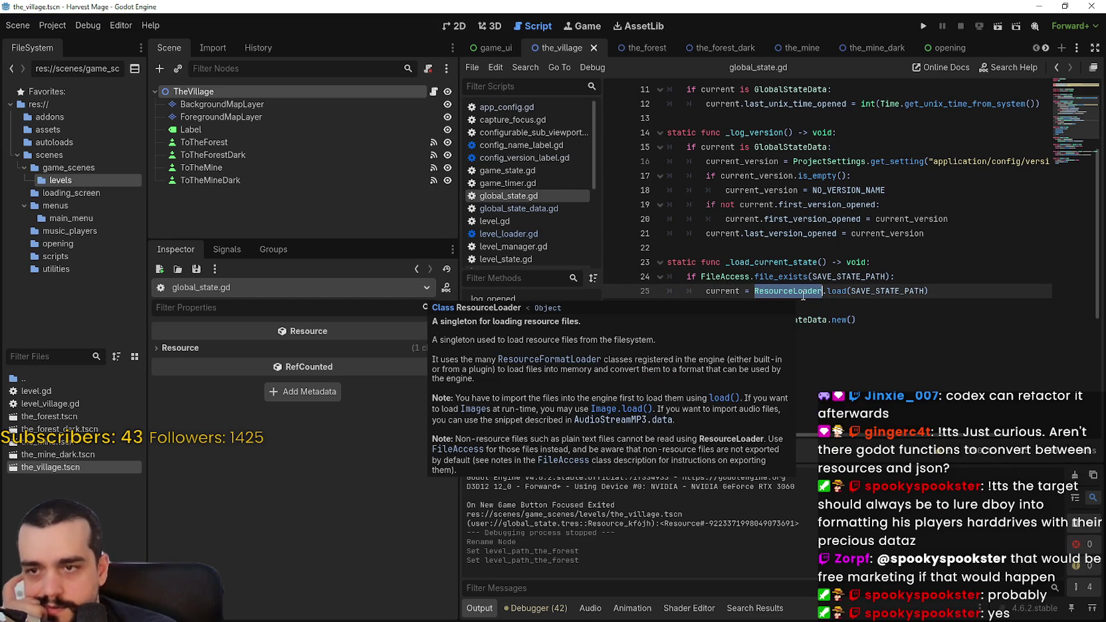
pyautogui.scroll(-5, 817, 302)
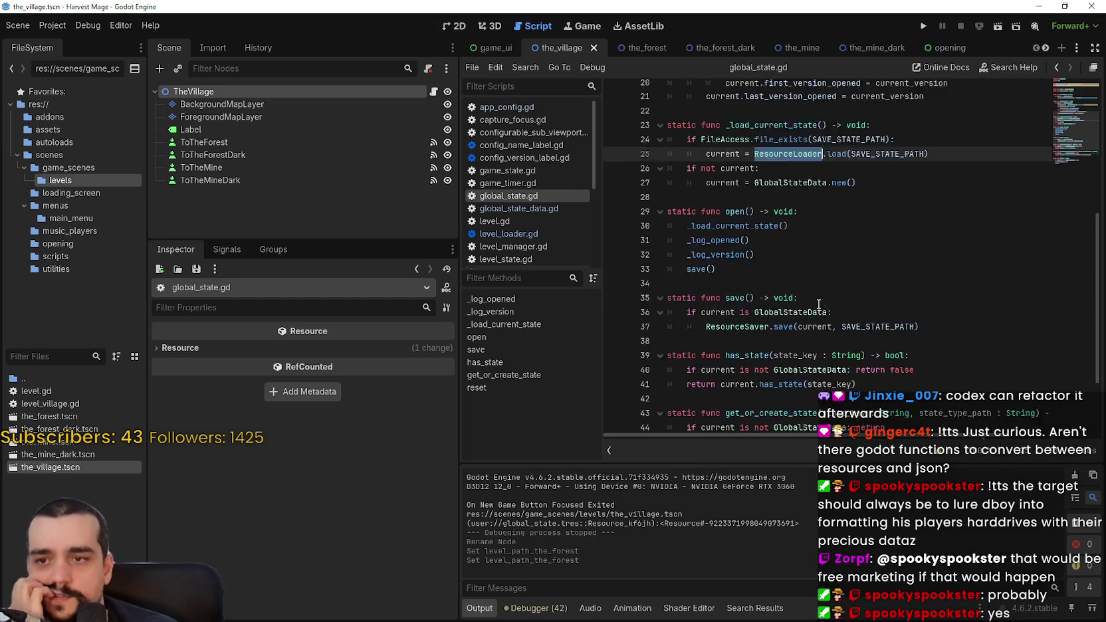
pyautogui.scroll(3, 890, 366)
# Review the _load_current_state body, reselect ResourceLoader, and filter the FileSystem for 'loa'.
pyautogui.click(806, 223)
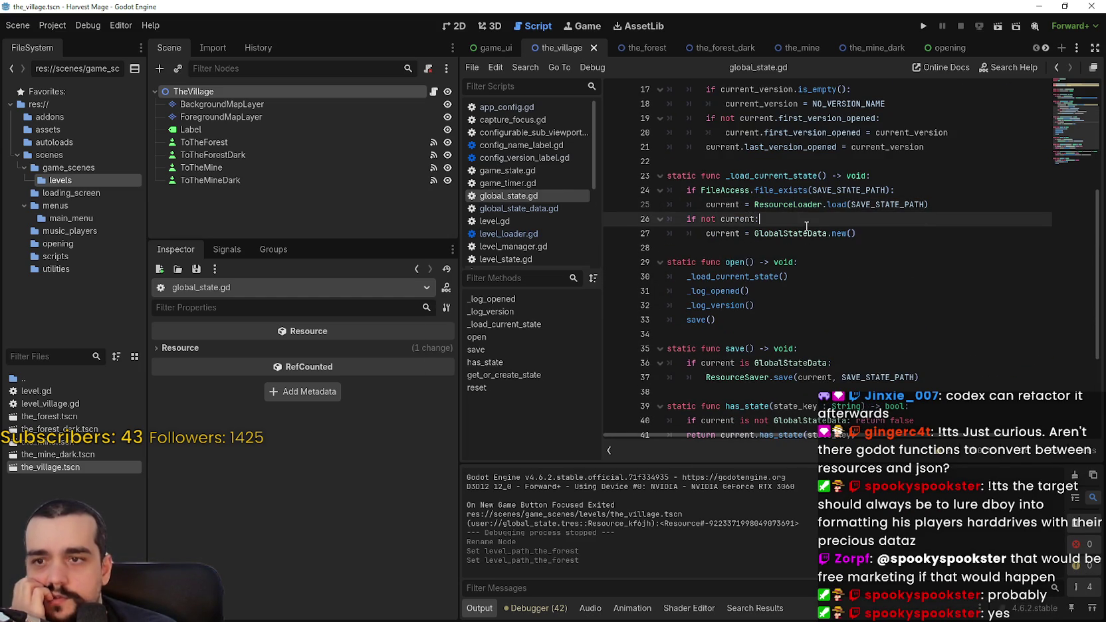
pyautogui.moveTo(875, 251)
pyautogui.mouseDown()
pyautogui.moveTo(831, 247)
pyautogui.moveTo(680, 184)
pyautogui.moveTo(675, 155)
pyautogui.mouseUp()
pyautogui.click(673, 161)
pyautogui.scroll(1, 764, 212)
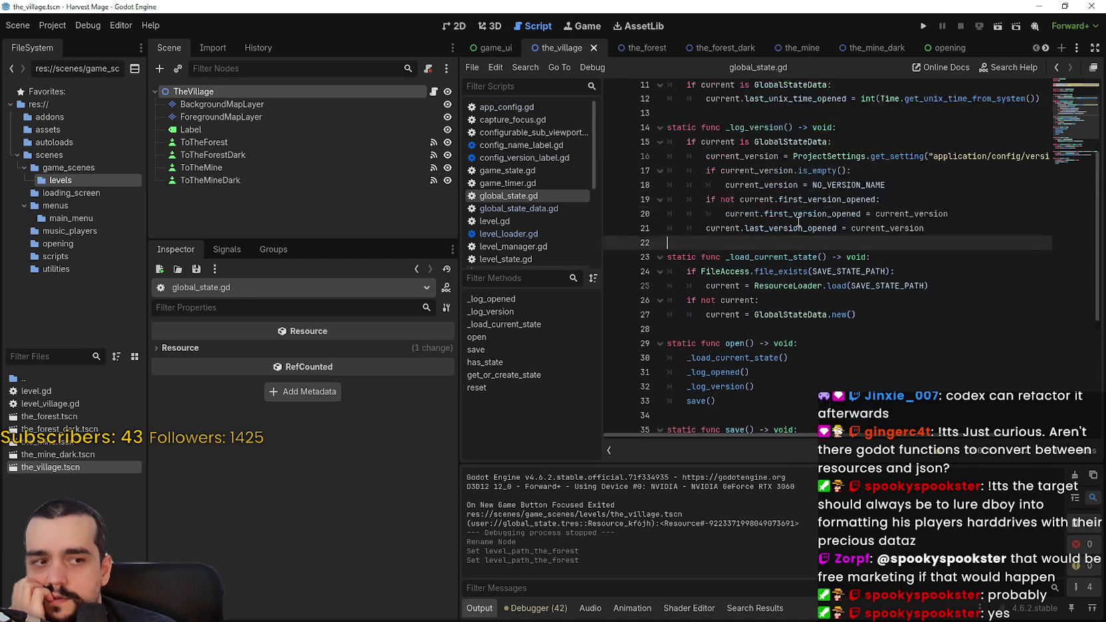
pyautogui.scroll(3, 717, 198)
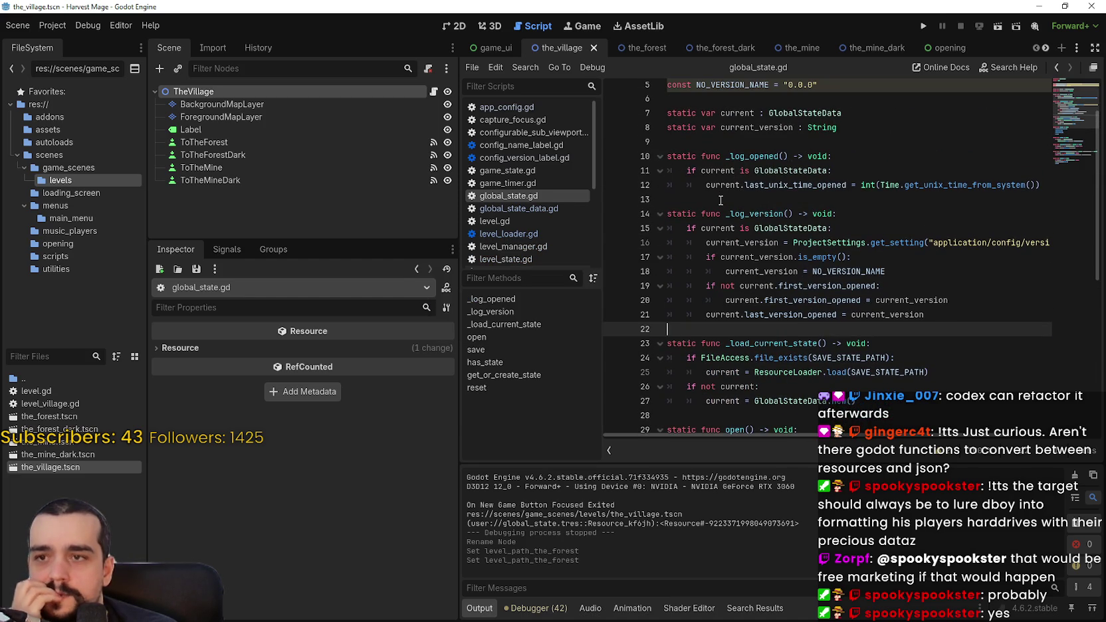
pyautogui.scroll(-2, 884, 293)
pyautogui.click(797, 286)
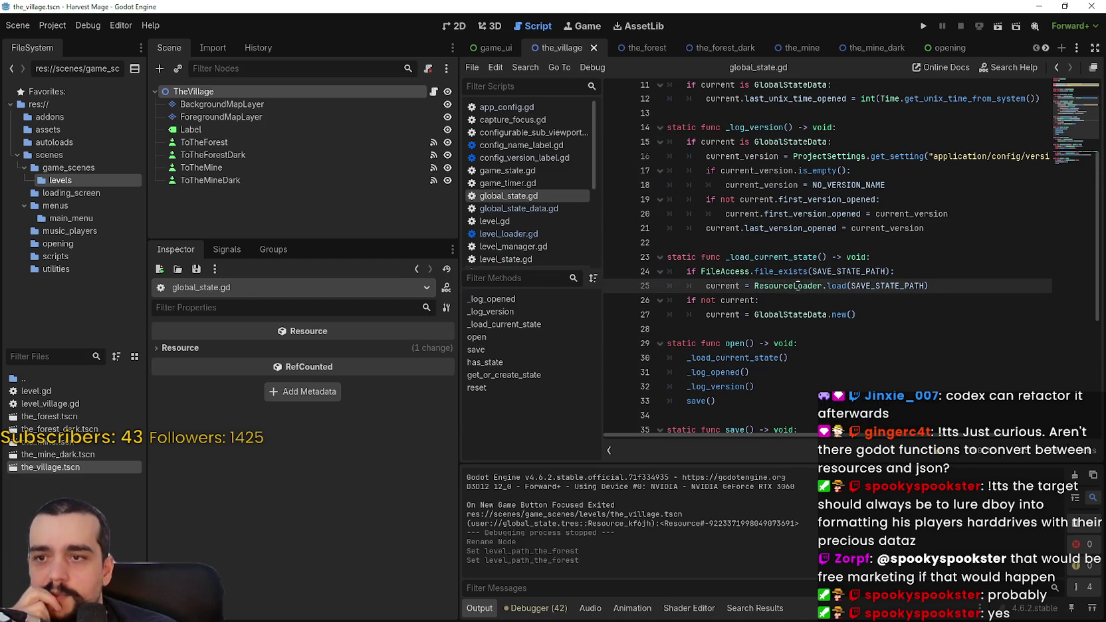
pyautogui.doubleClick(797, 285)
pyautogui.click(74, 360)
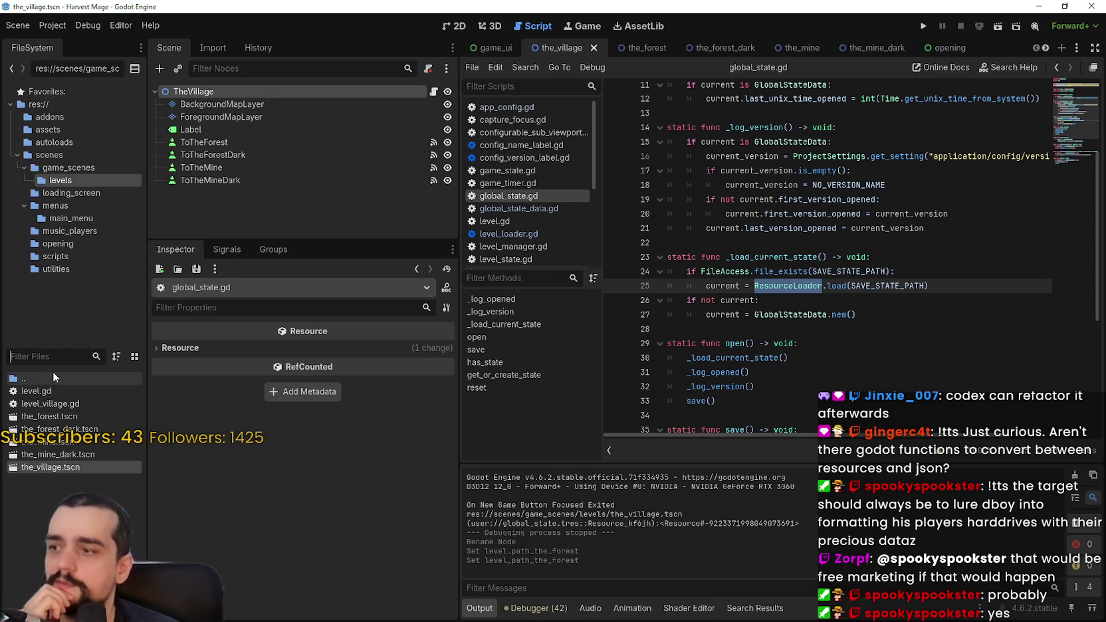
pyautogui.write('loa')
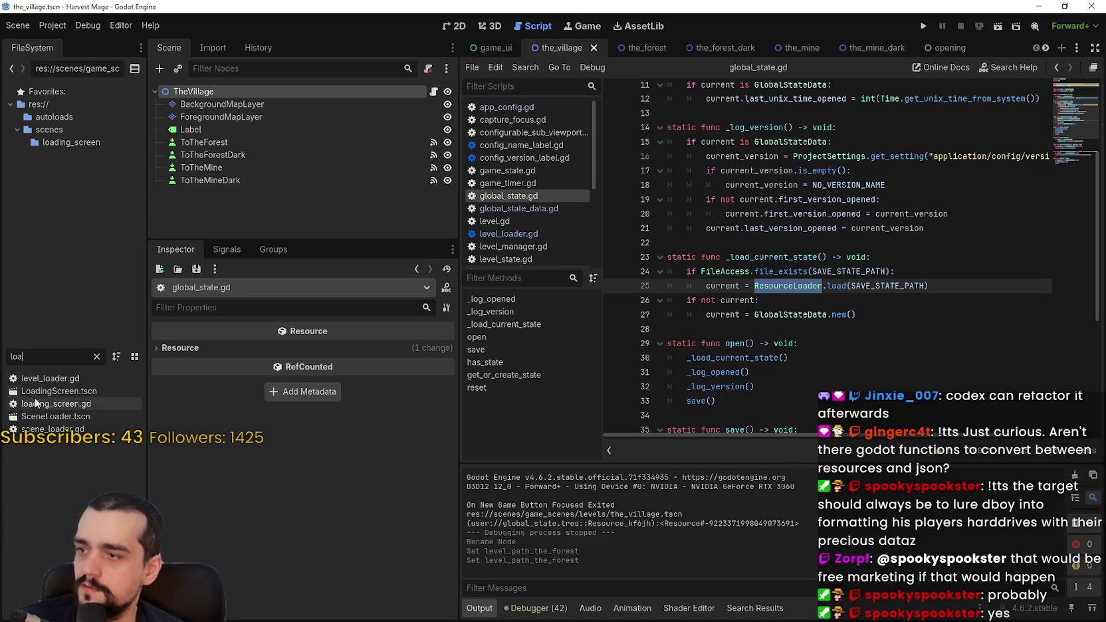
# Open the SceneLoader scene's script and inspect ResourceLoader on line 105.
pyautogui.doubleClick(77, 417)
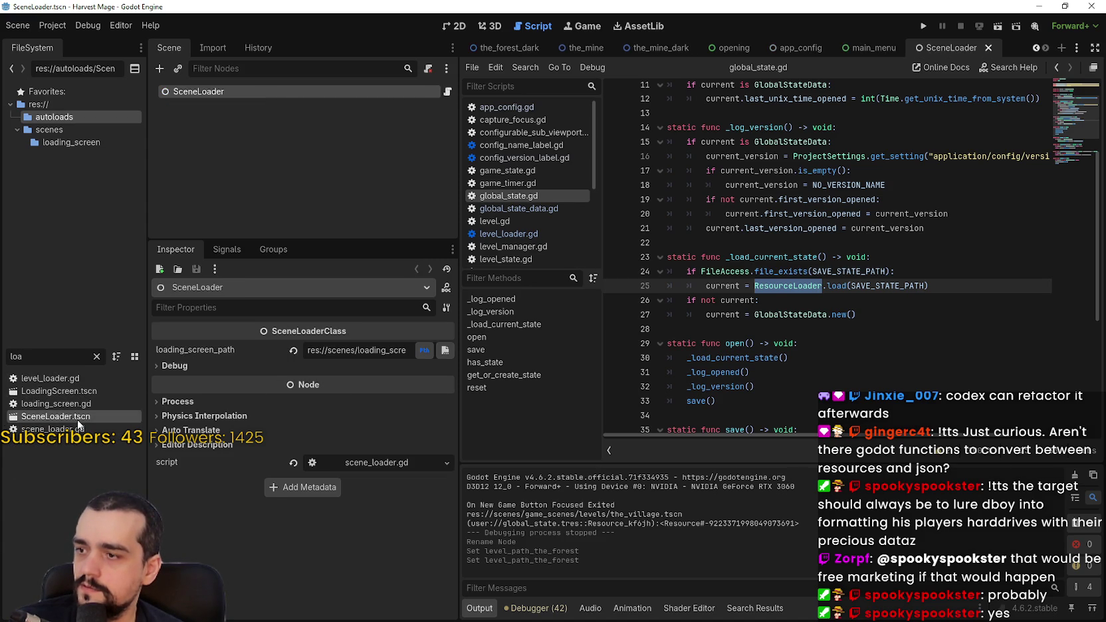
pyautogui.click(448, 92)
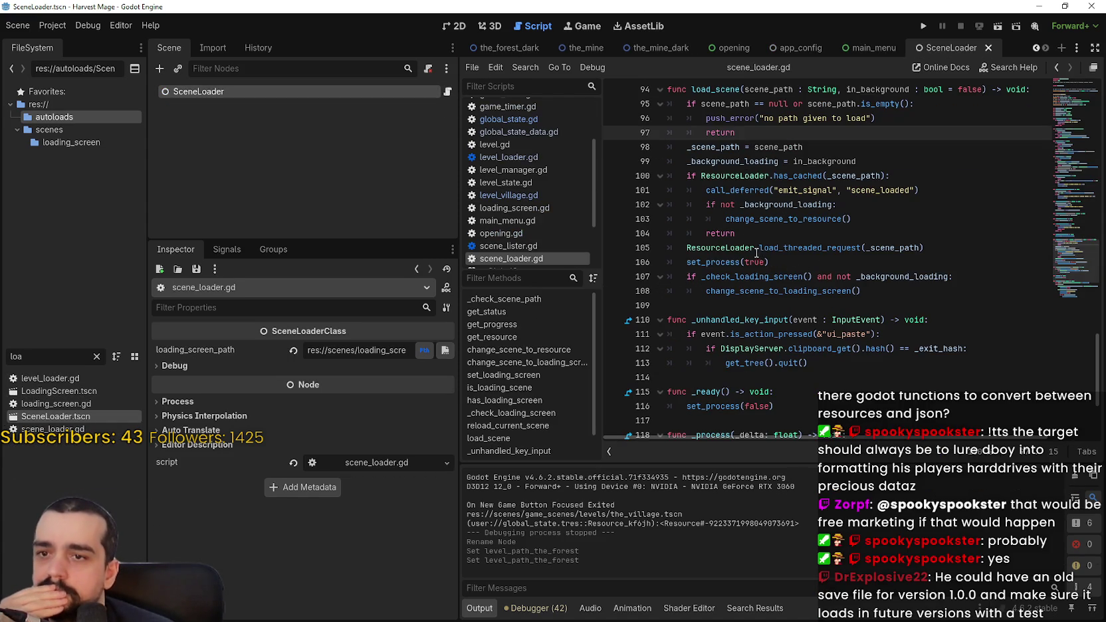
pyautogui.doubleClick(721, 247)
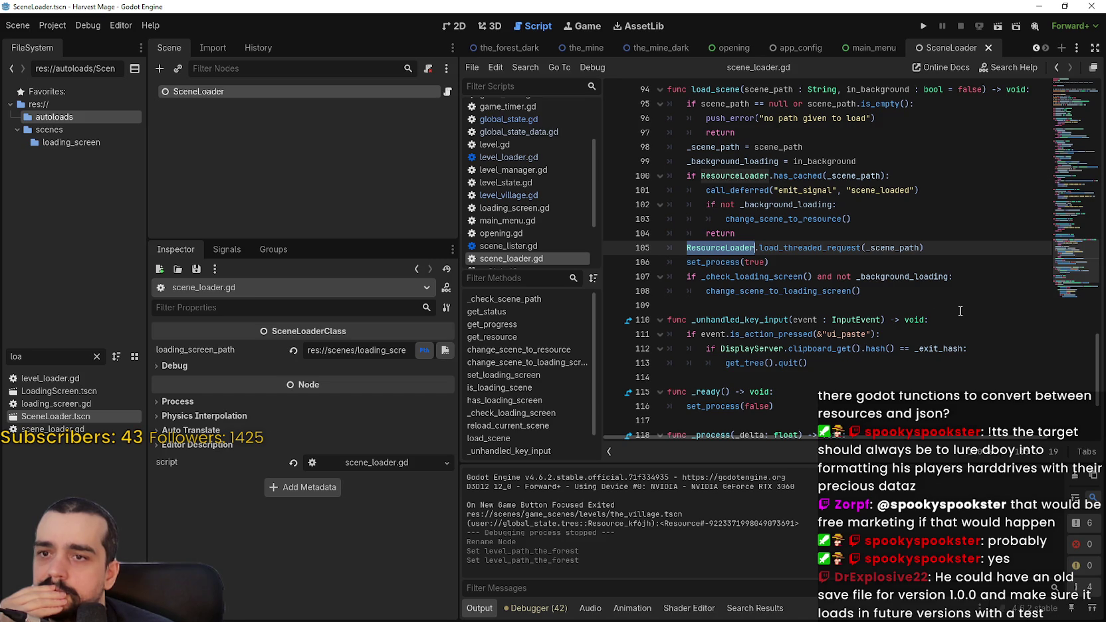
pyautogui.scroll(2, 960, 311)
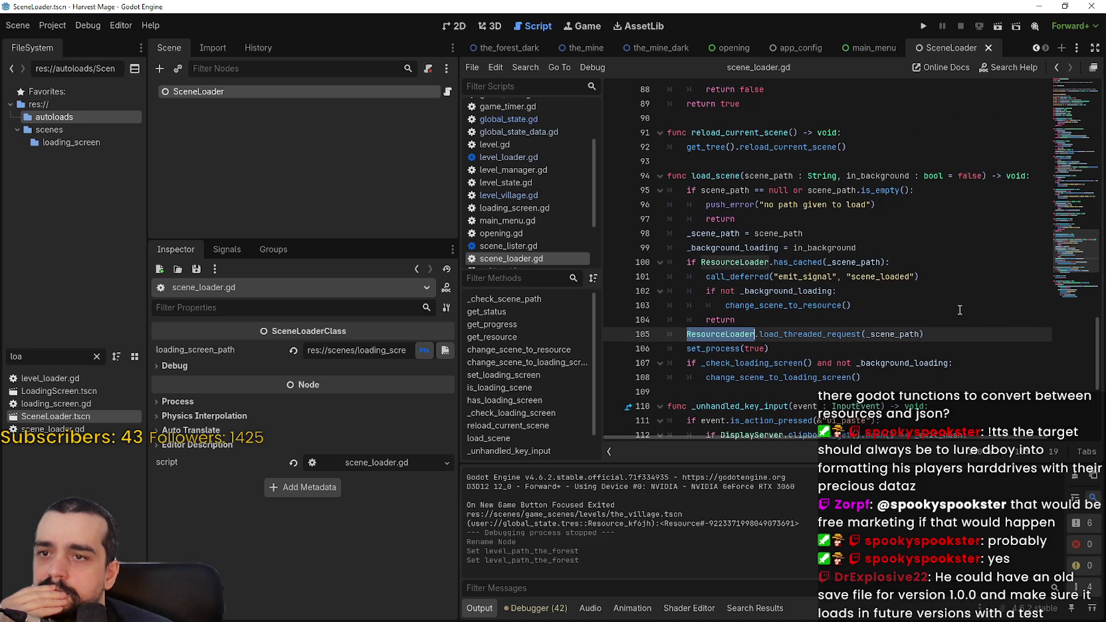
pyautogui.scroll(1, 958, 307)
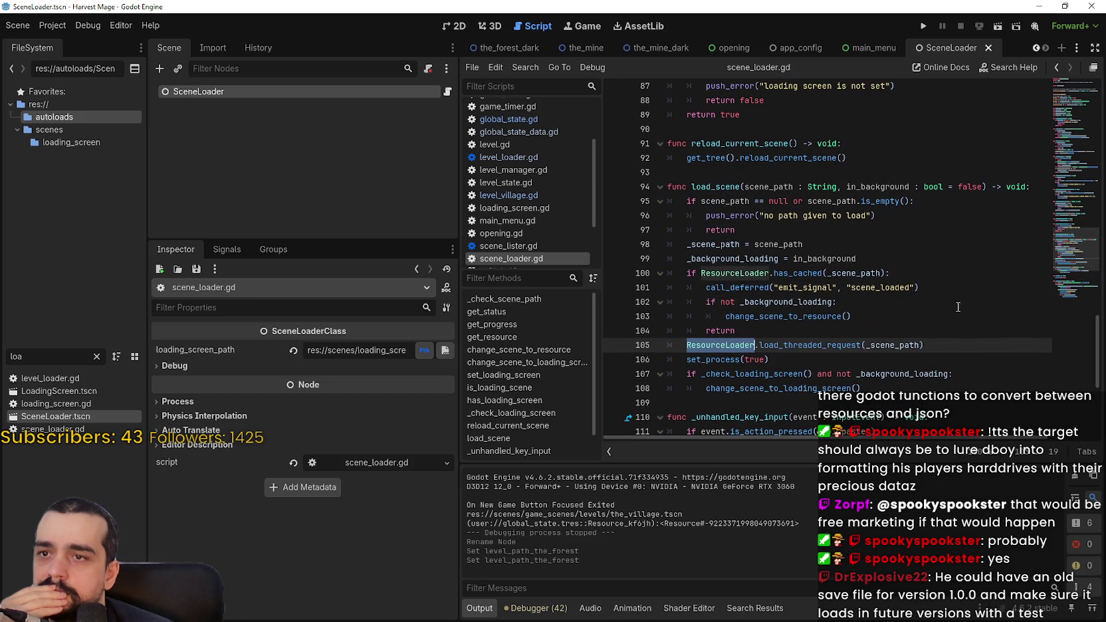
pyautogui.scroll(3, 958, 307)
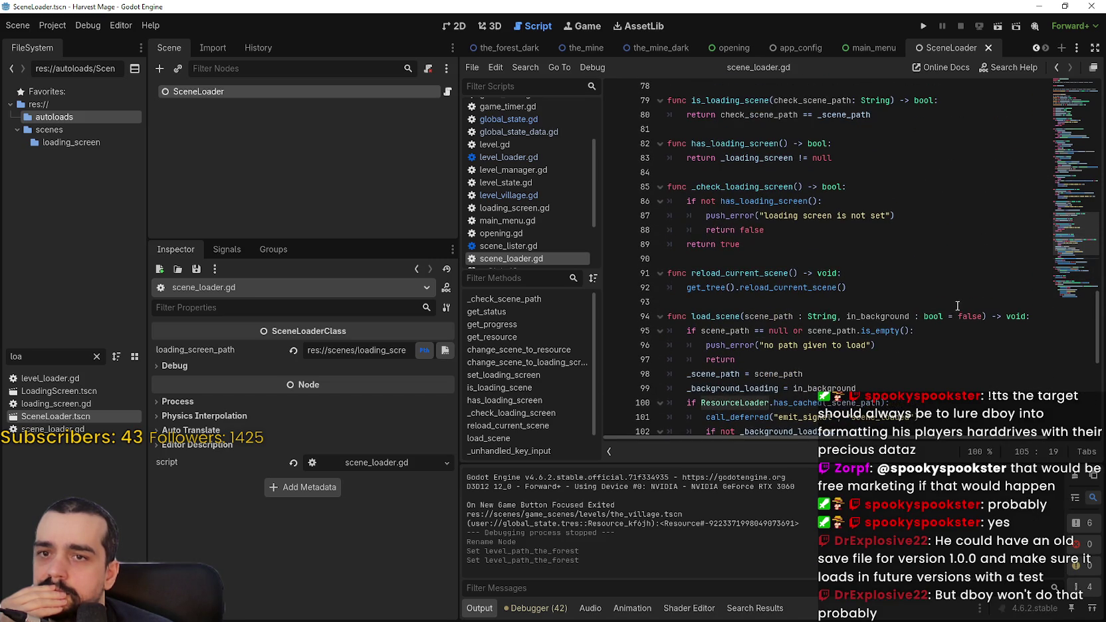
pyautogui.scroll(3, 1077, 222)
pyautogui.moveTo(1077, 221); pyautogui.dragTo(1074, 154)
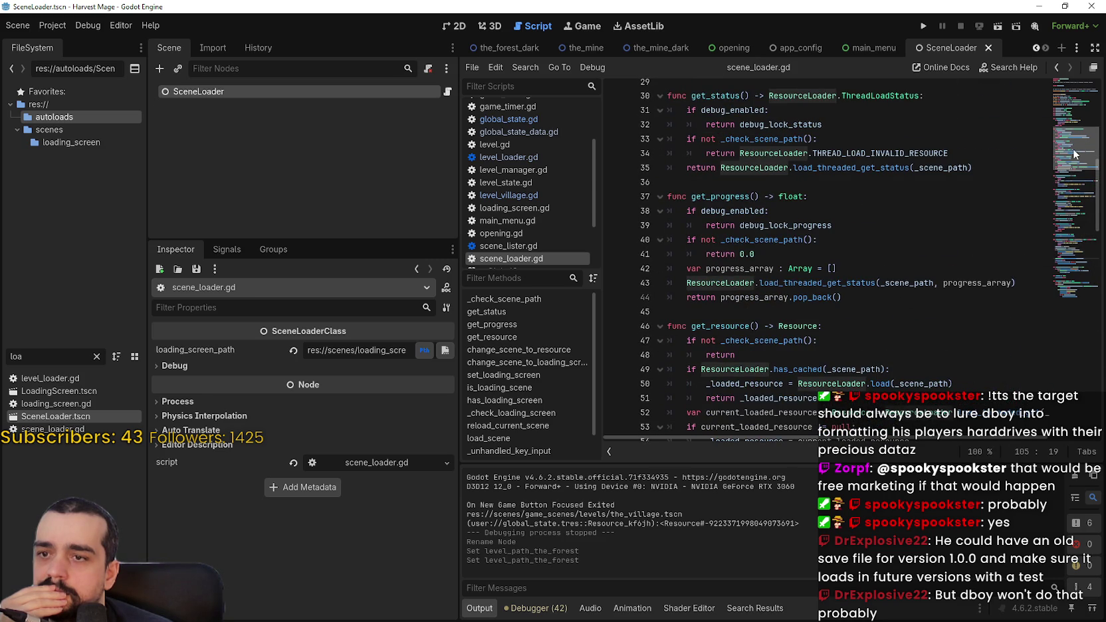
pyautogui.moveTo(1074, 155)
pyautogui.mouseDown()
pyautogui.moveTo(1080, 101)
pyautogui.moveTo(1041, 300)
pyautogui.mouseUp()
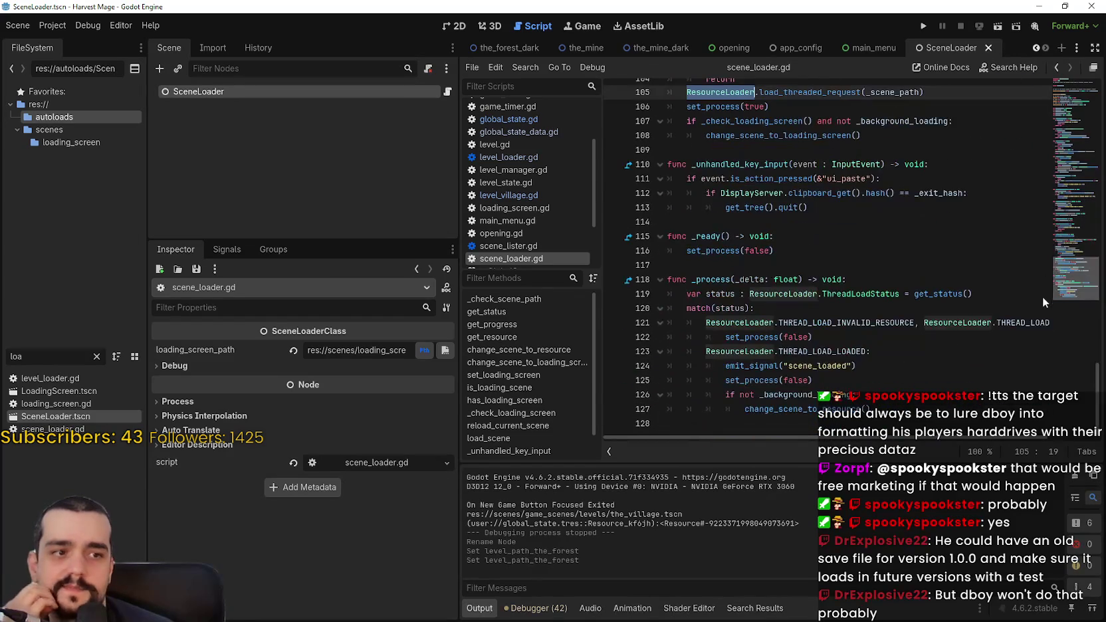
# Review the lines around _ready in scene_loader.gd using the minimap.
pyautogui.click(917, 251)
pyautogui.click(915, 265)
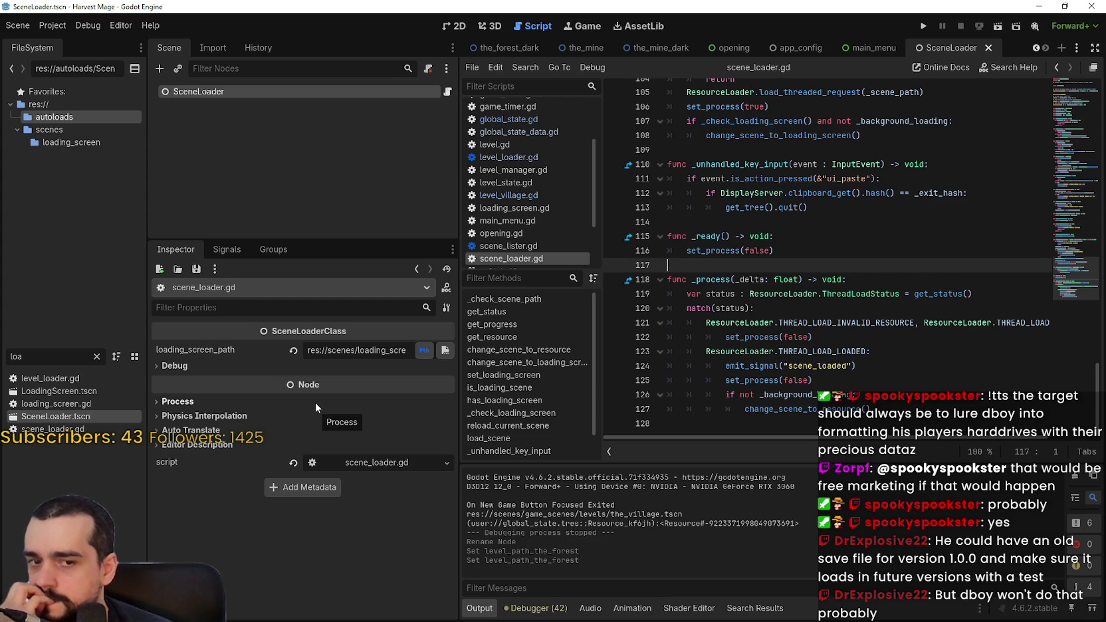
pyautogui.click(852, 239)
pyautogui.click(841, 223)
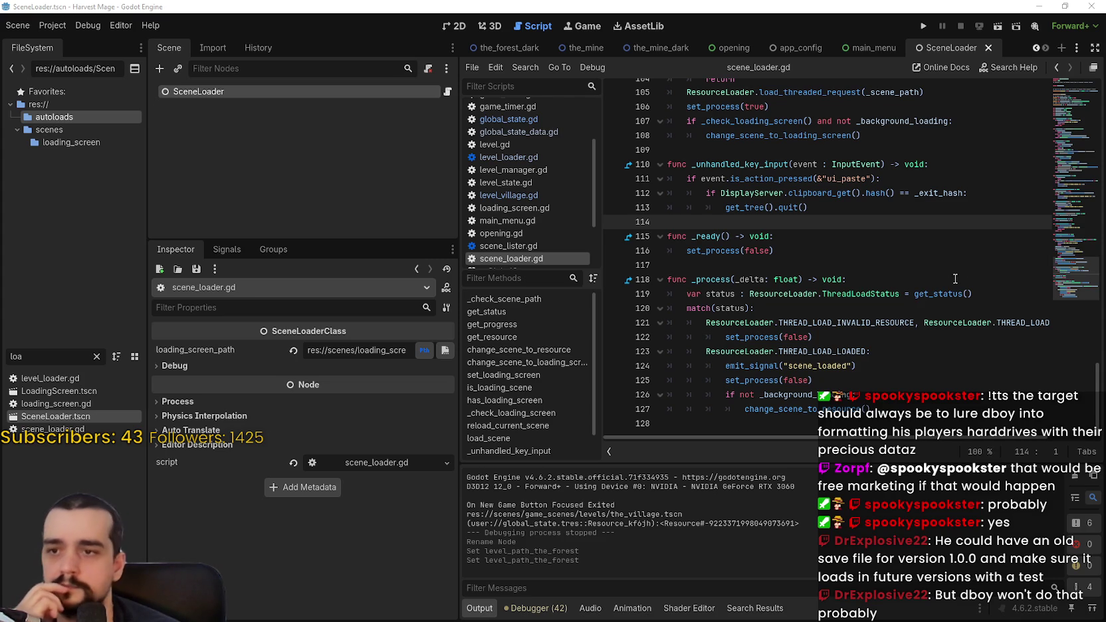
pyautogui.moveTo(1073, 272); pyautogui.dragTo(1077, 172)
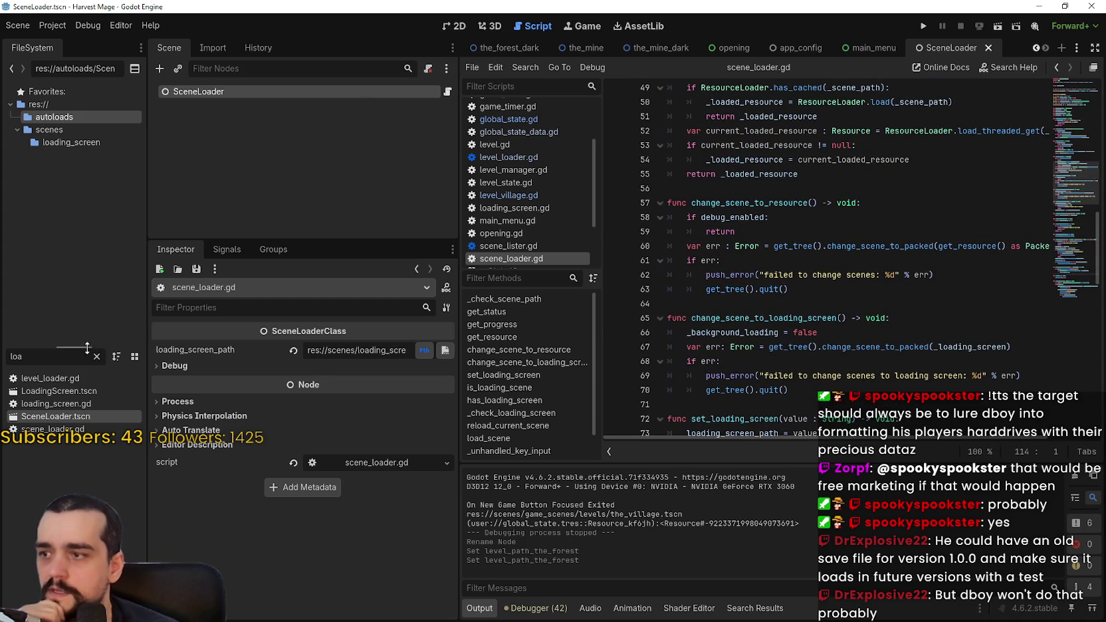
# Open the LoadingScreen scene and its loading_screen.gd script.
pyautogui.doubleClick(19, 356)
pyautogui.doubleClick(59, 391)
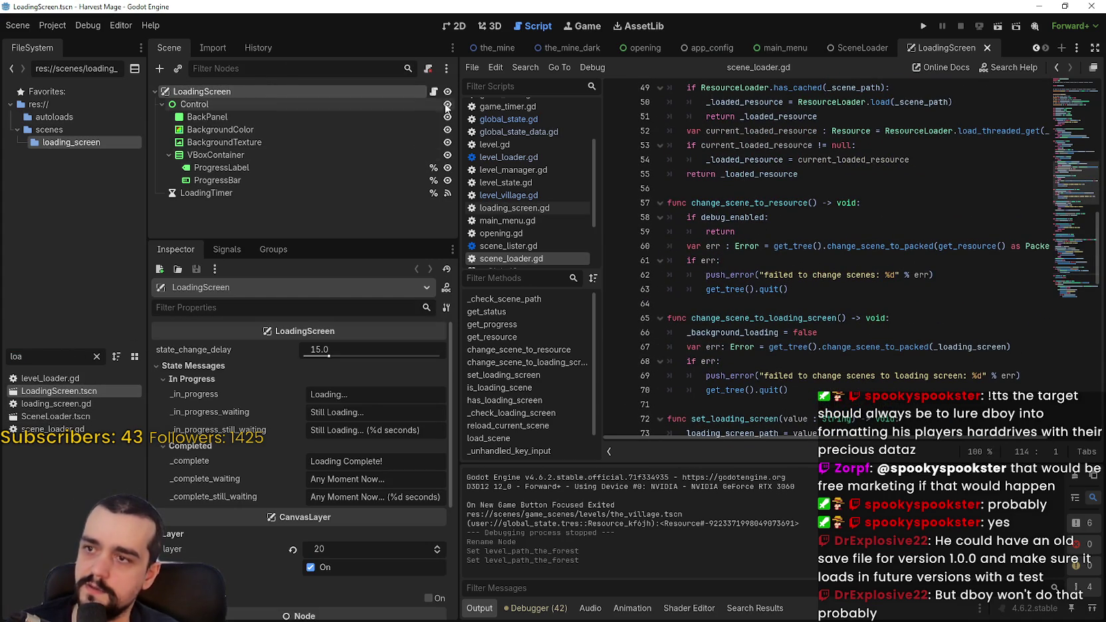
pyautogui.click(432, 91)
# Review _reload_main_scene_or_quit, including the main scene setting on line 137 and push_error on line 140.
pyautogui.scroll(-10, 865, 311)
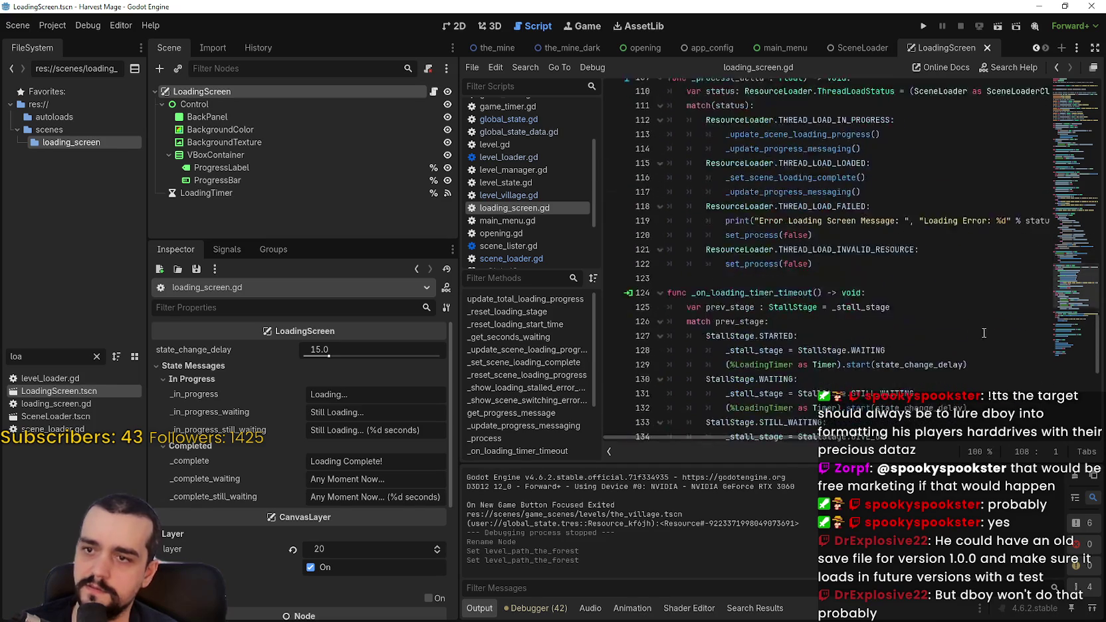
pyautogui.scroll(-2, 1067, 328)
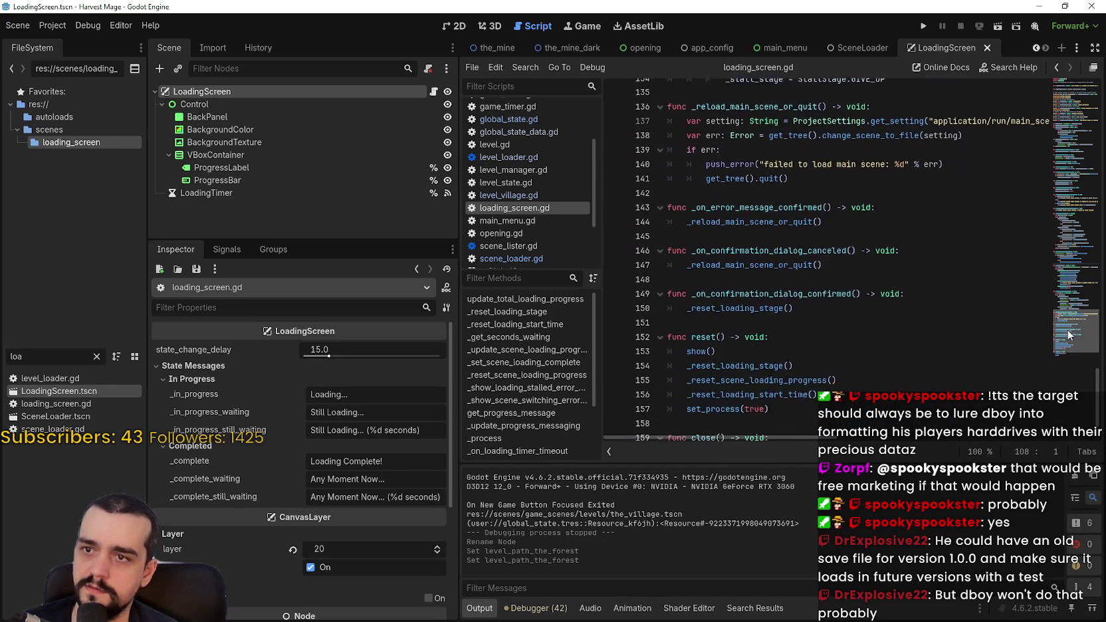
pyautogui.moveTo(1069, 345); pyautogui.dragTo(1072, 325)
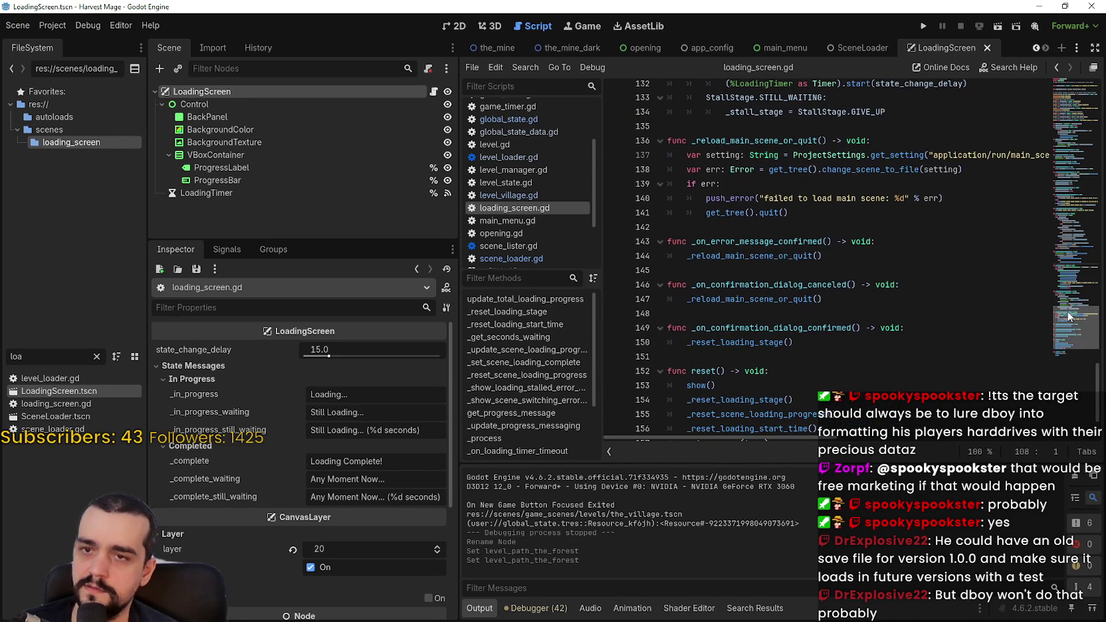
pyautogui.moveTo(972, 157); pyautogui.dragTo(1061, 158)
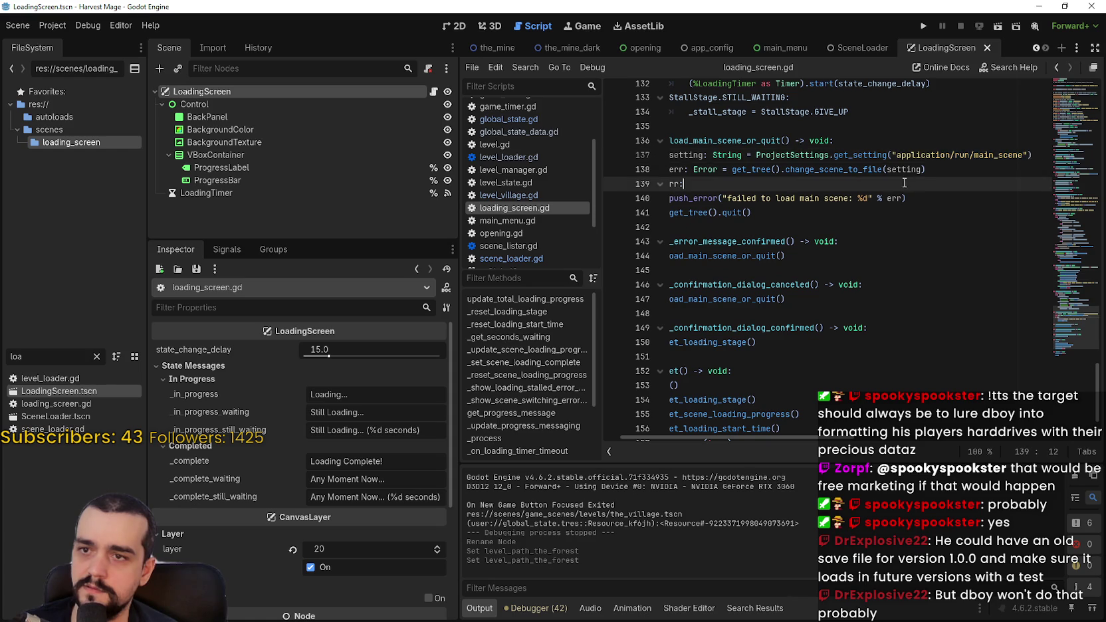
pyautogui.click(671, 269)
pyautogui.scroll(-2, 671, 269)
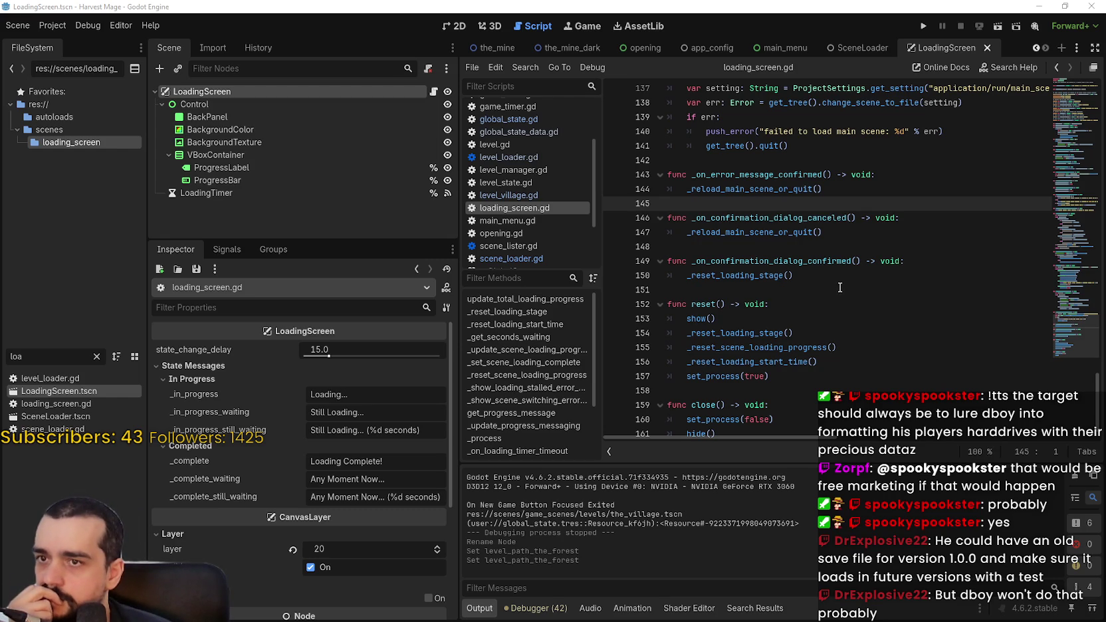
pyautogui.scroll(2, 839, 289)
pyautogui.doubleClick(735, 216)
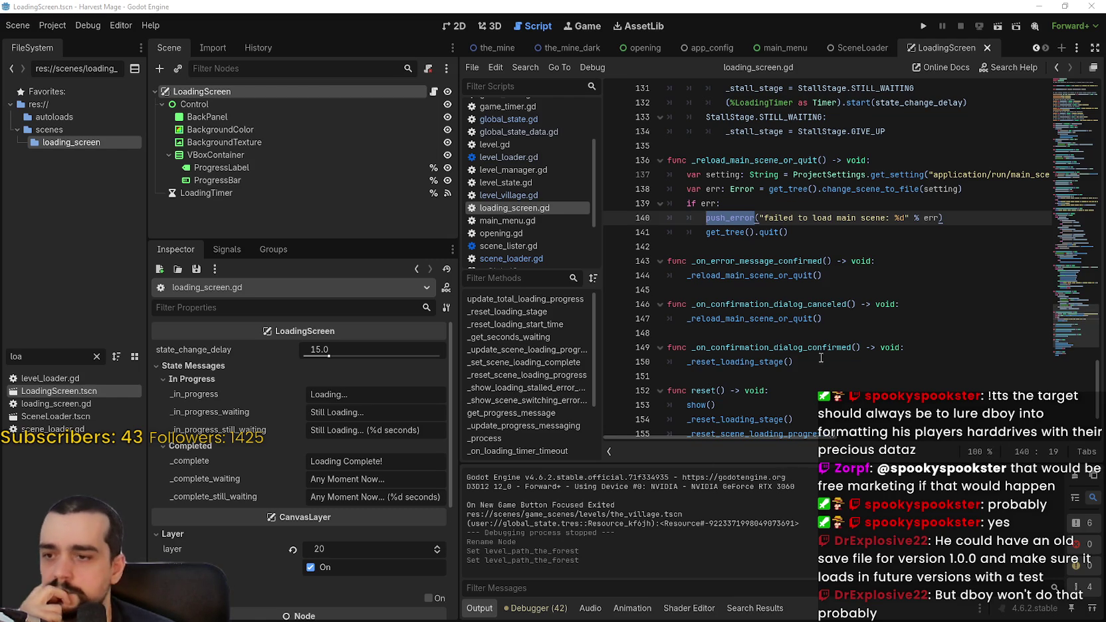
pyautogui.click(807, 218)
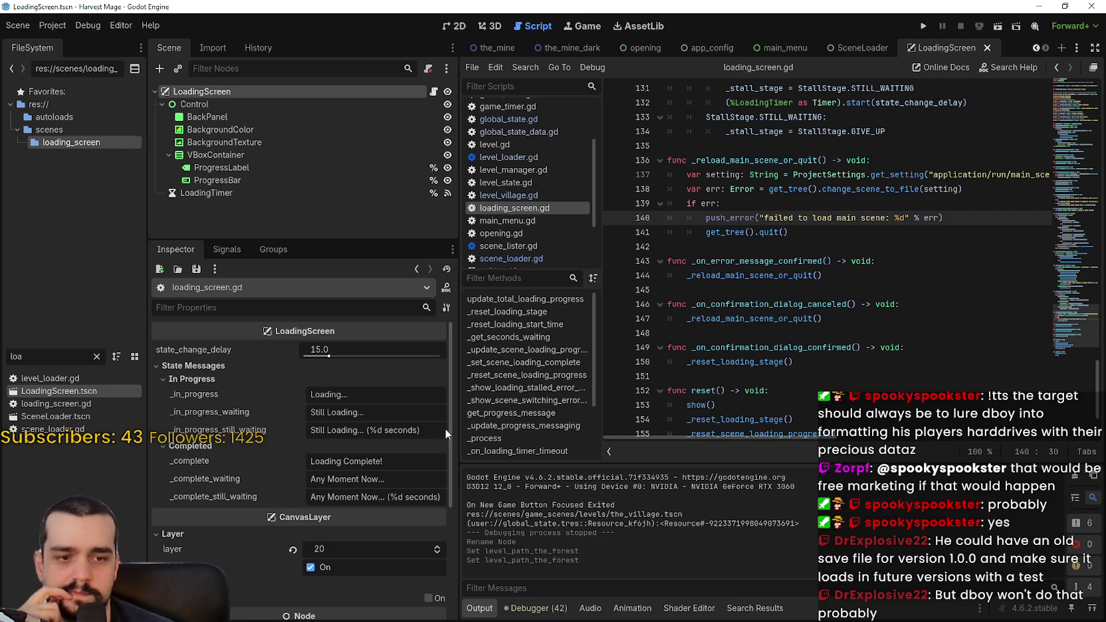
pyautogui.click(37, 356)
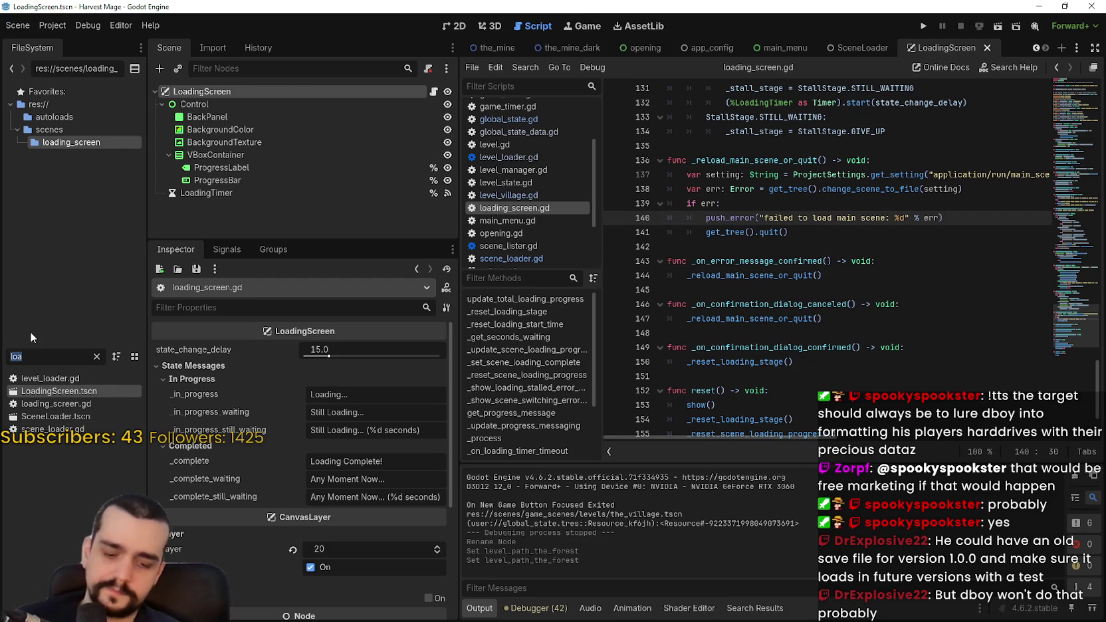
# Rename the_village.tscn to the_village_34324.tscn, then run the project with F5.
pyautogui.press('BackSpace')
pyautogui.press('BackSpace')
pyautogui.press('BackSpace')
pyautogui.write('villa')
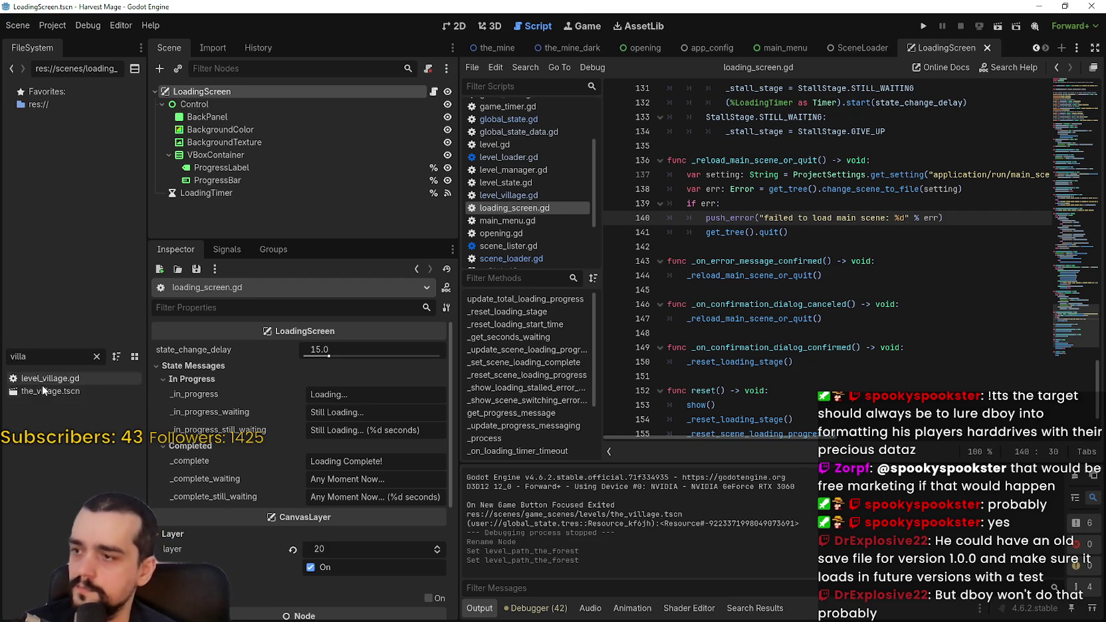
pyautogui.rightClick(41, 388)
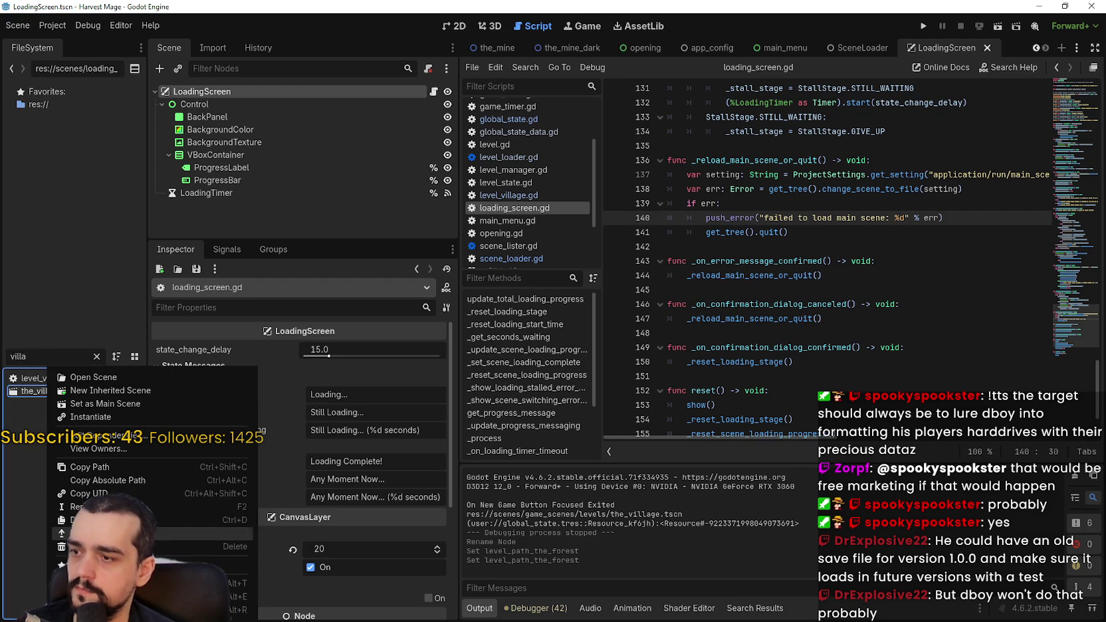
pyautogui.click(113, 445)
pyautogui.press('Right')
pyautogui.write('_3432')
pyautogui.write('4')
pyautogui.press('Return')
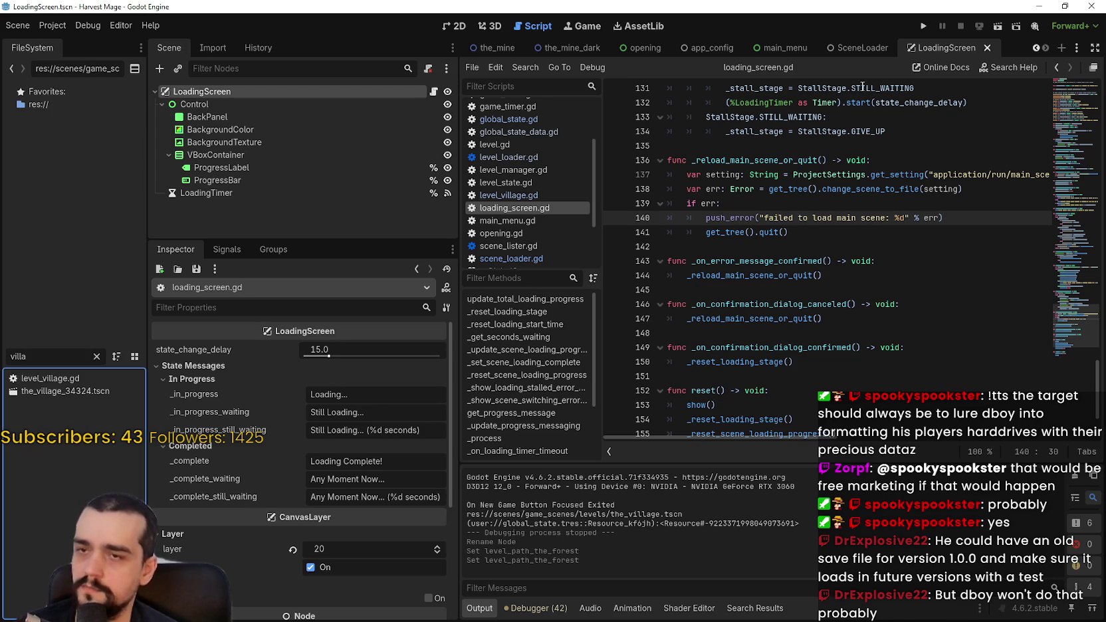
pyautogui.press('F5')
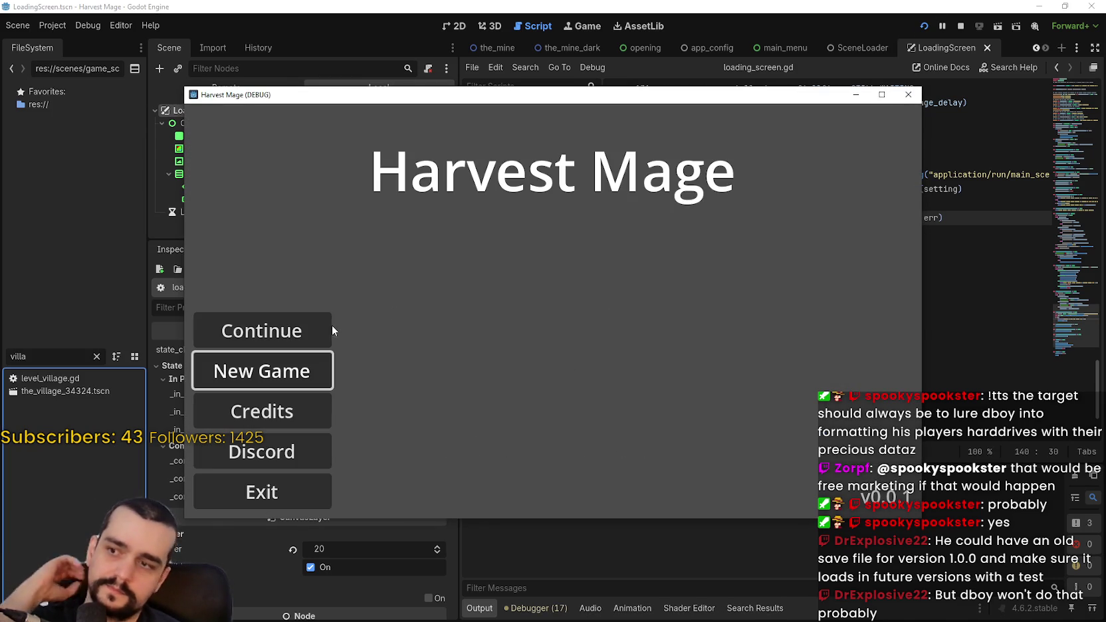
# Continue the saved game to trigger loading, then select the Loading Screen Message error in the output.
pyautogui.click(330, 329)
pyautogui.click(973, 252)
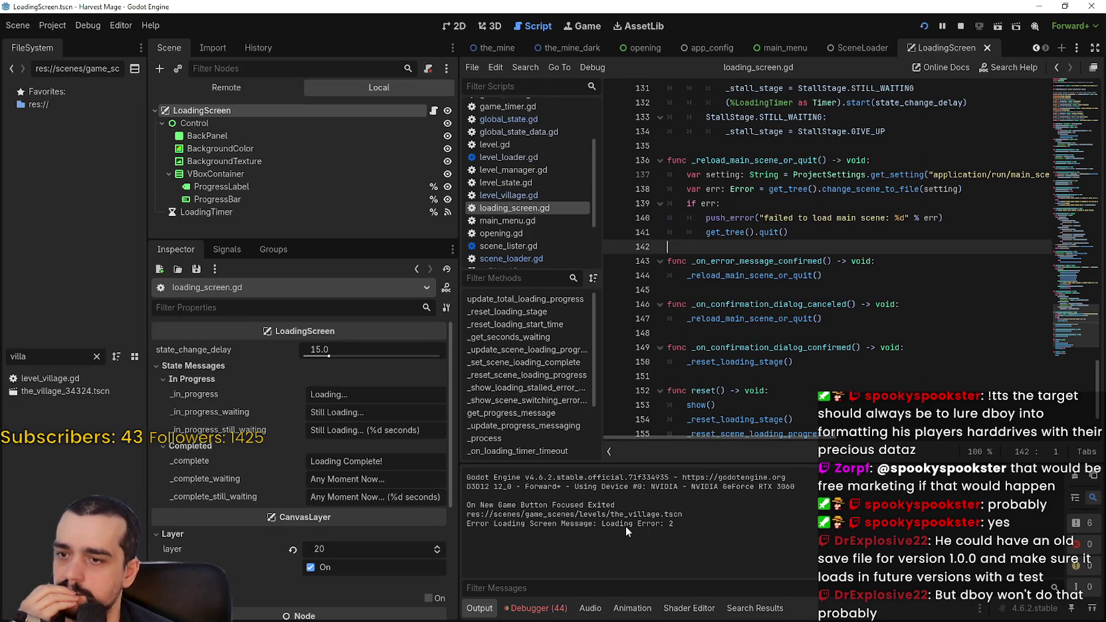
pyautogui.moveTo(676, 524)
pyautogui.mouseDown()
pyautogui.moveTo(492, 524)
pyautogui.moveTo(575, 524)
pyautogui.mouseUp()
pyautogui.doubleClick(505, 525)
pyautogui.hotkey('ctrl', 'c')
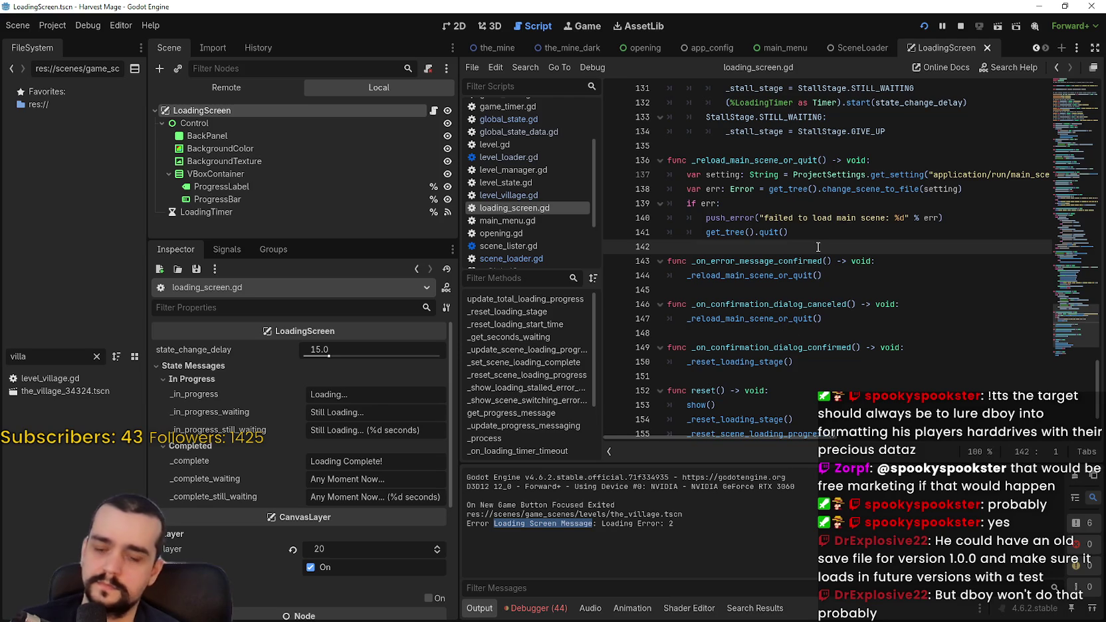
# Search the script for 'Loading Screen Message', landing on _show_loading_stalled_error_message around line 77.
pyautogui.hotkey('ctrl', 'f')
pyautogui.hotkey('ctrl', 'v')
pyautogui.click(854, 263)
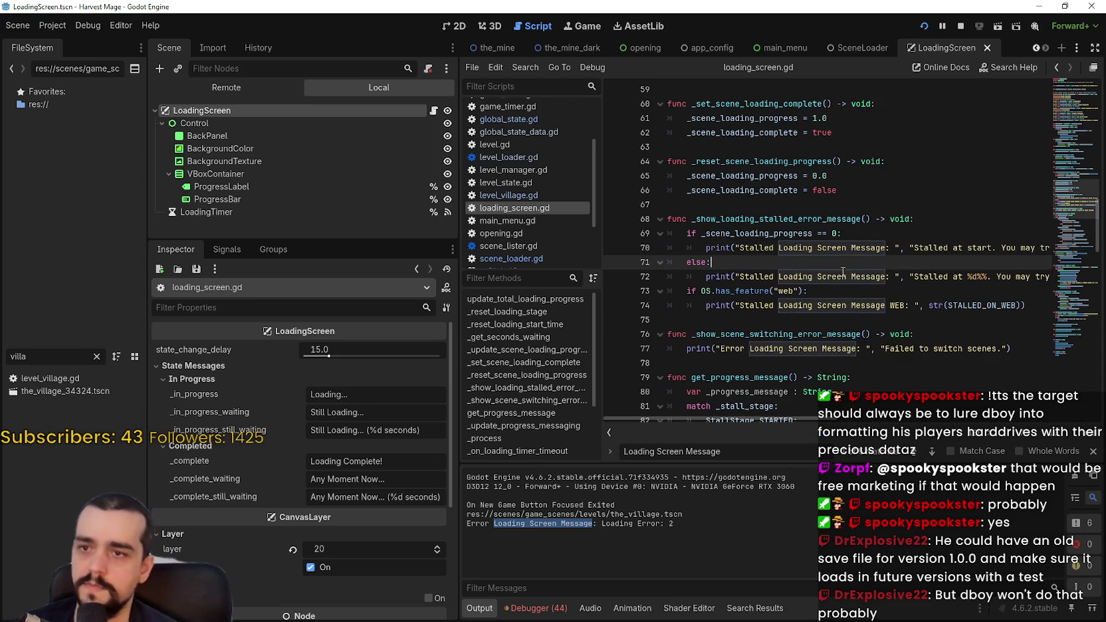
pyautogui.moveTo(780, 421)
pyautogui.mouseDown()
pyautogui.moveTo(950, 418)
pyautogui.moveTo(731, 419)
pyautogui.mouseUp()
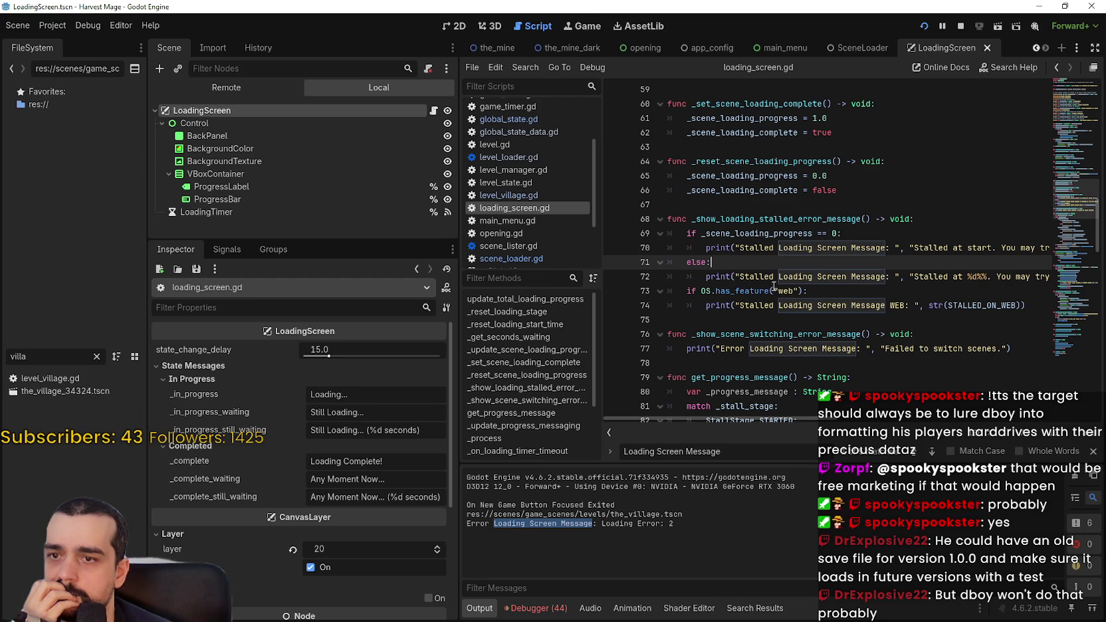
pyautogui.doubleClick(776, 220)
pyautogui.scroll(2, 894, 330)
pyautogui.scroll(-5, 894, 330)
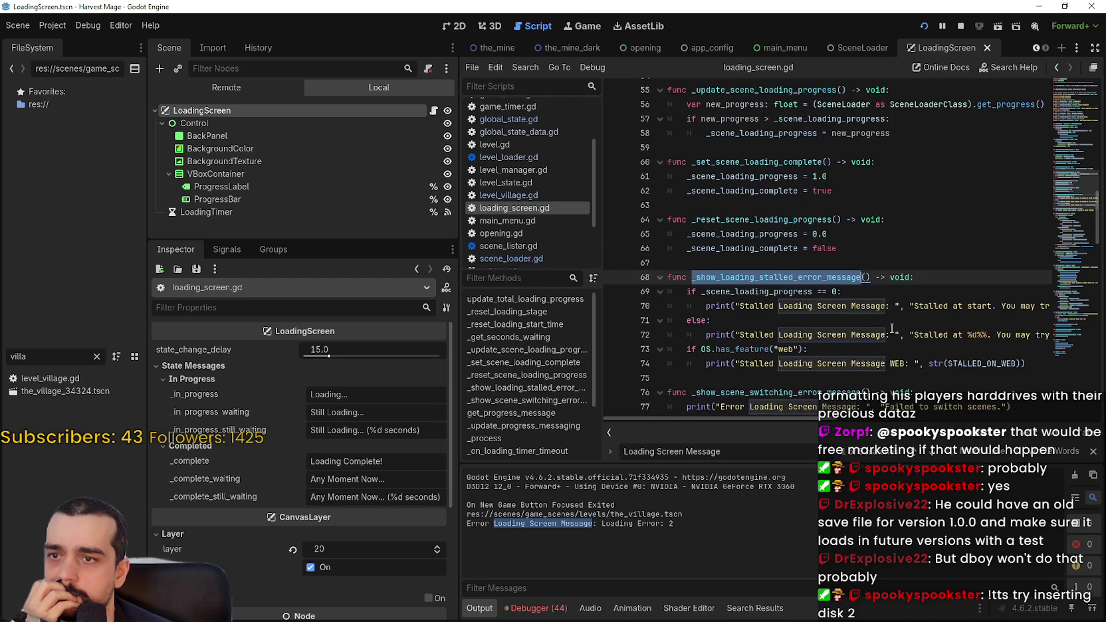
pyautogui.doubleClick(806, 231)
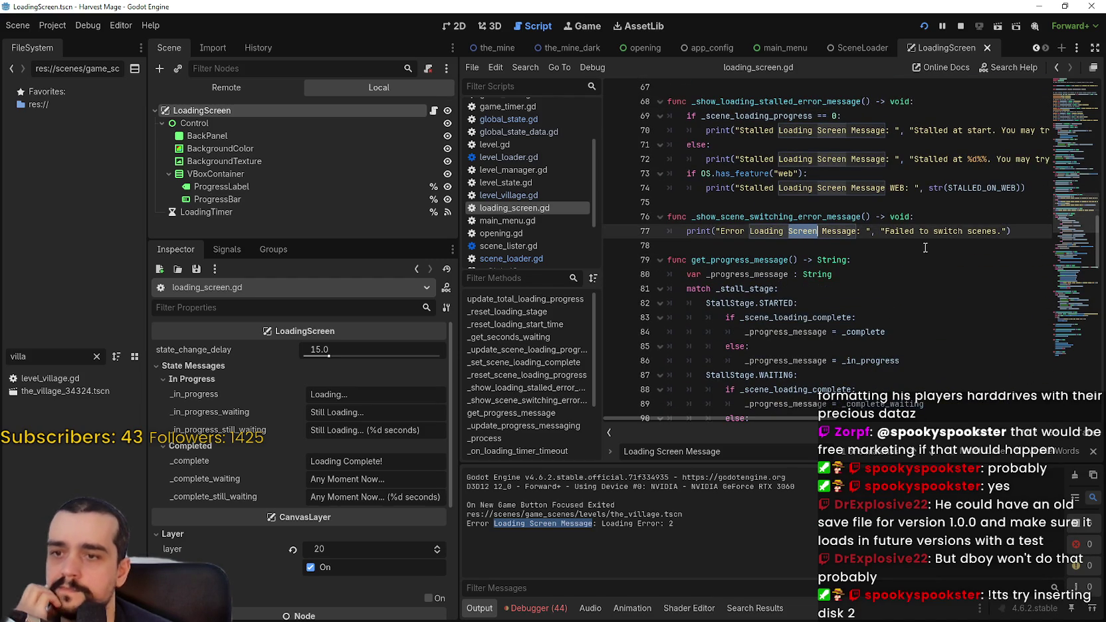
pyautogui.moveTo(749, 231); pyautogui.dragTo(861, 230)
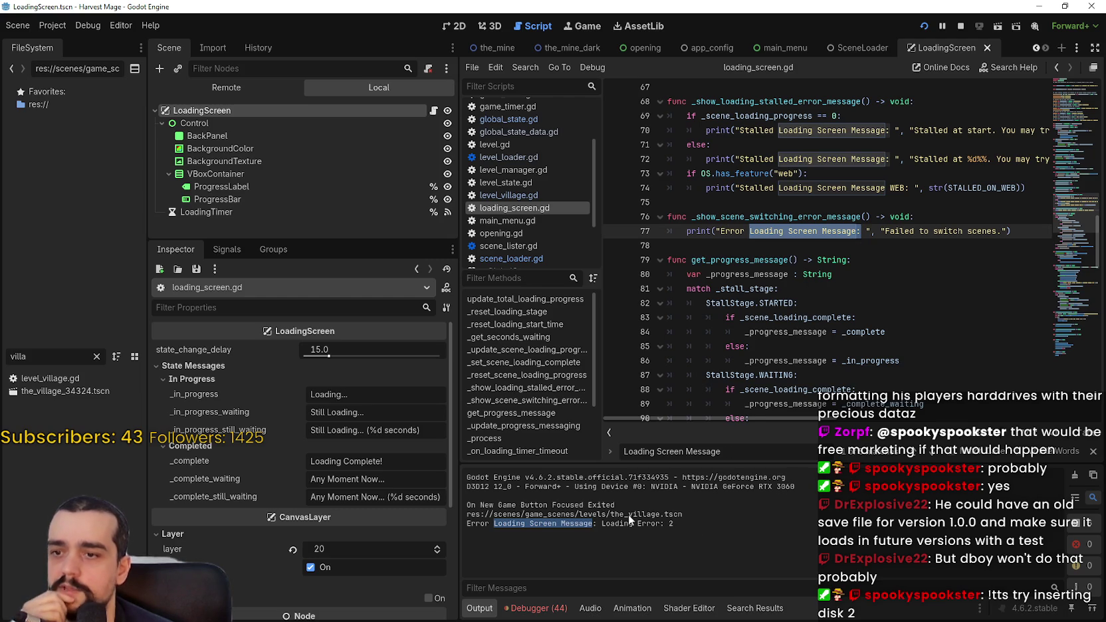
# Search for 'Loading E' to find the THREAD_LOAD_FAILED branch on line 118, then close the find bar.
pyautogui.click(901, 234)
pyautogui.hotkey('ctrl', 'f')
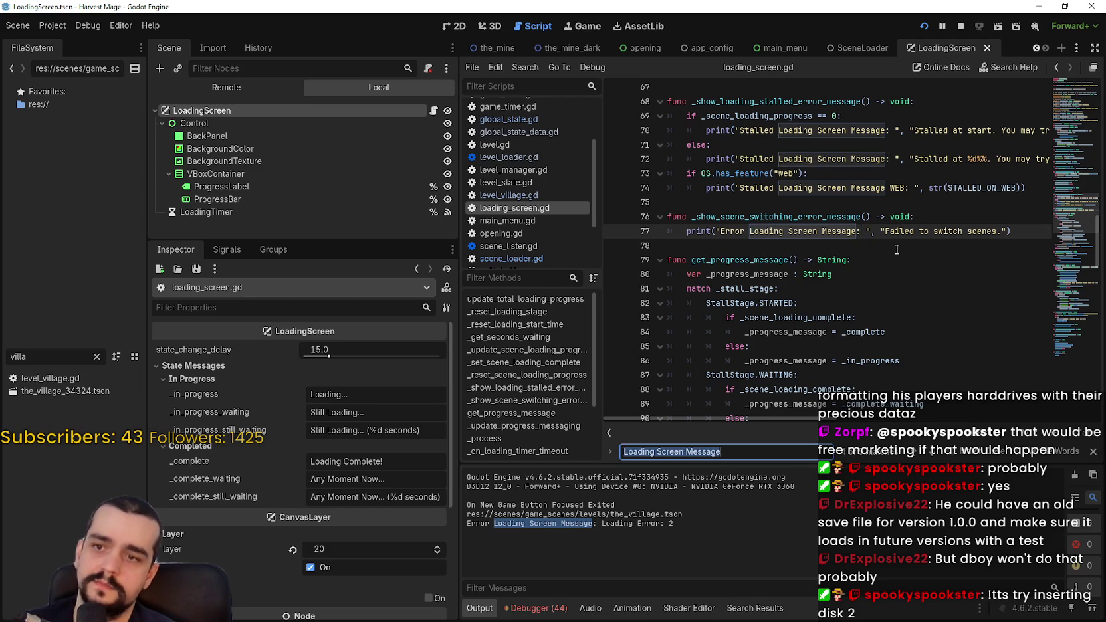
pyautogui.write('Loading E')
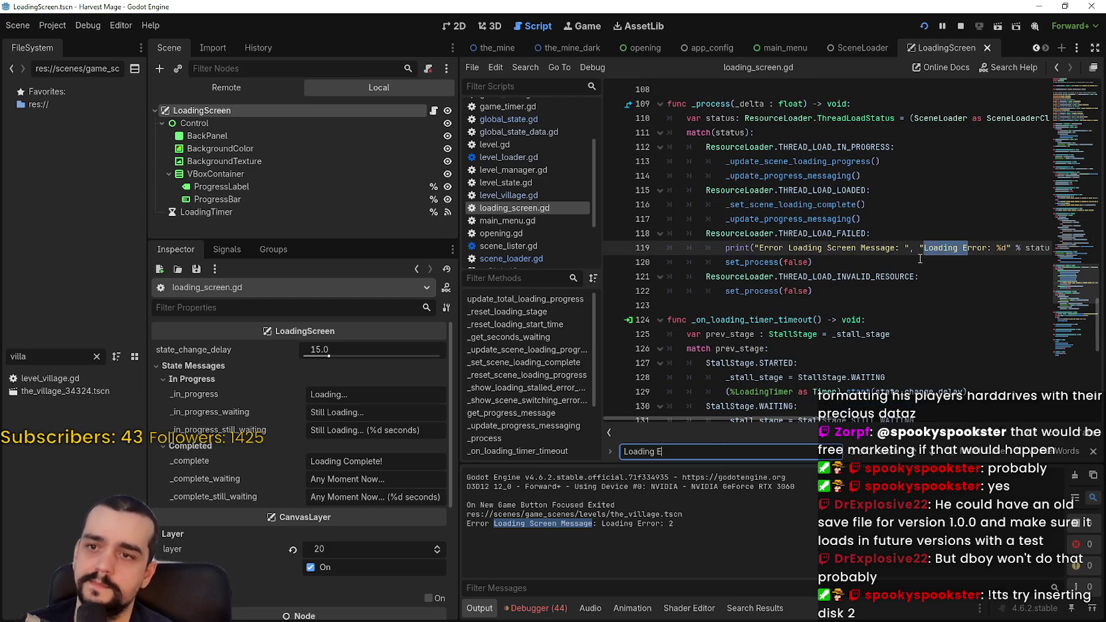
pyautogui.click(835, 233)
pyautogui.doubleClick(823, 233)
pyautogui.click(869, 262)
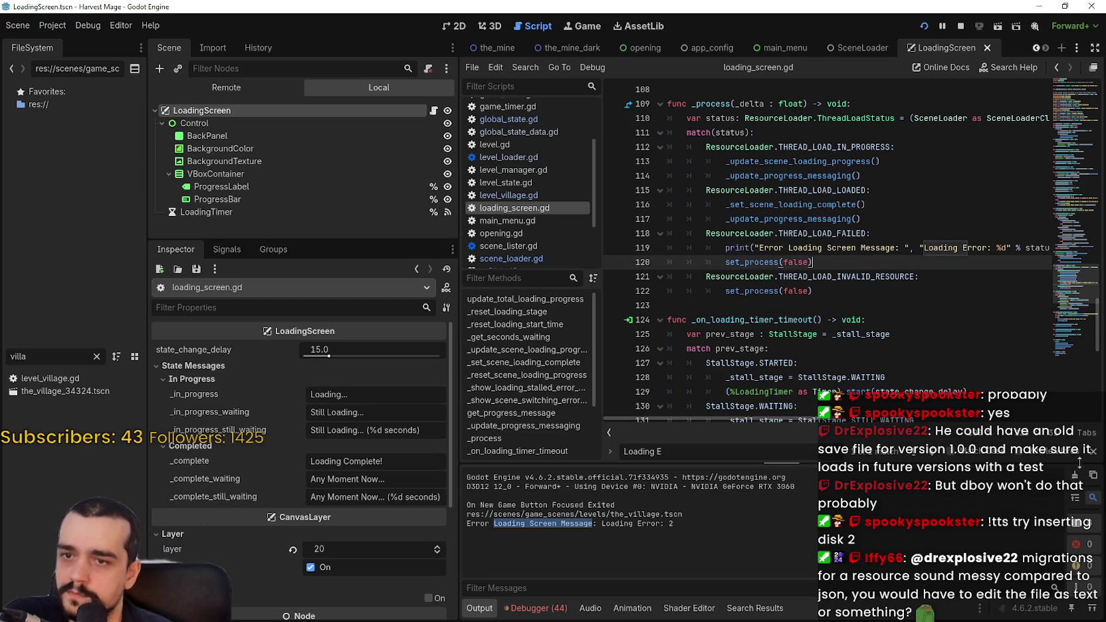
pyautogui.click(1092, 451)
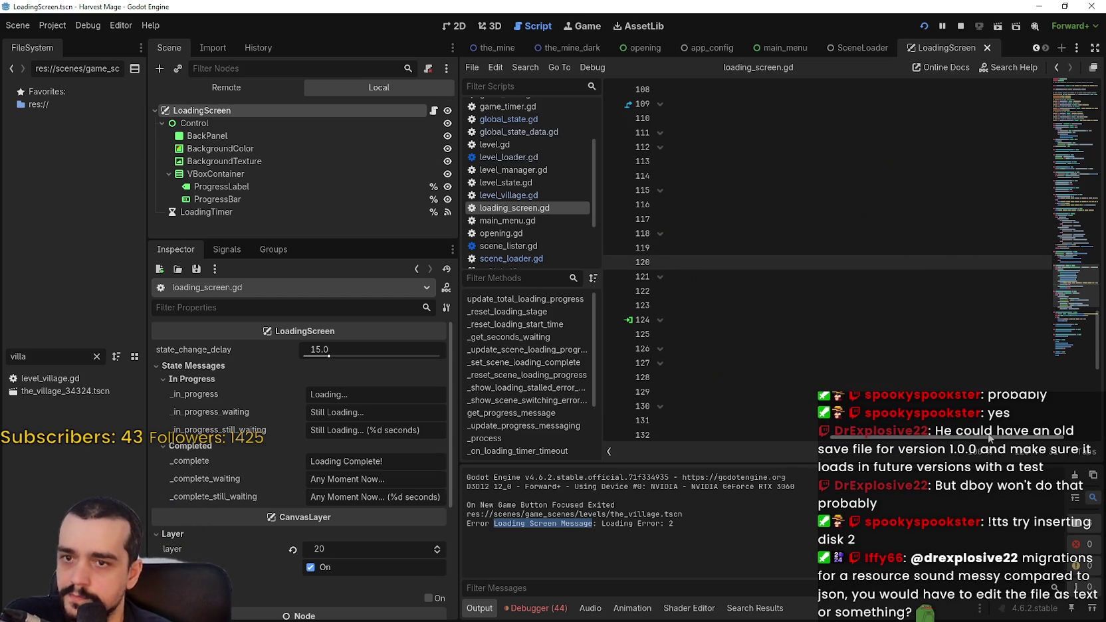
# Inspect set_process(false) on line 122 and ResourceLoader.THREAD_LOAD_FAILED on line 118.
pyautogui.moveTo(742, 436); pyautogui.dragTo(756, 436)
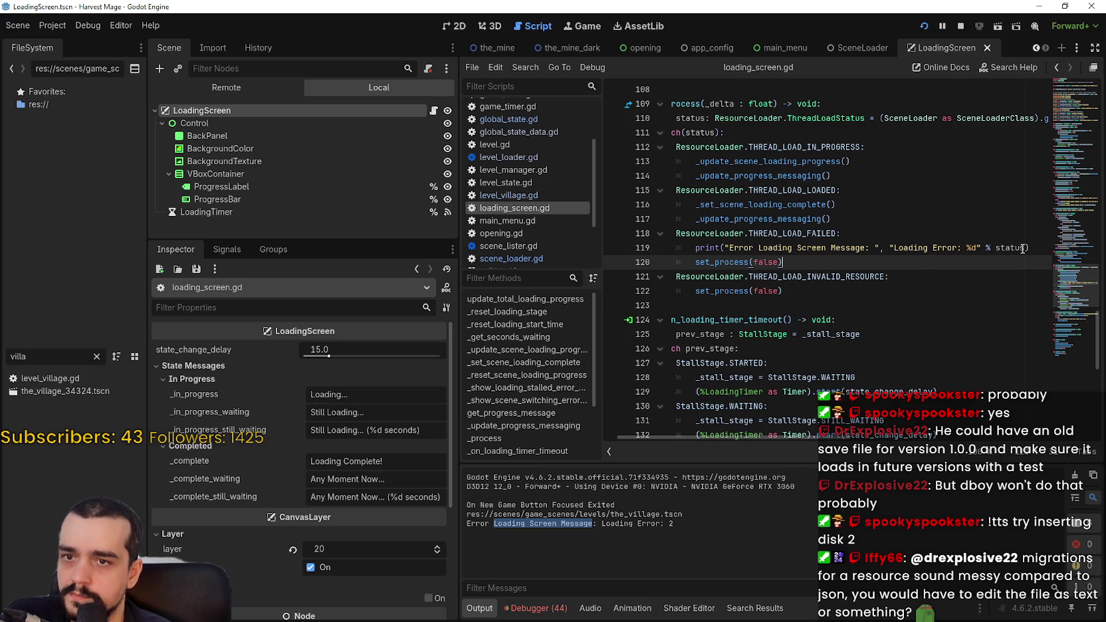
pyautogui.moveTo(1022, 248)
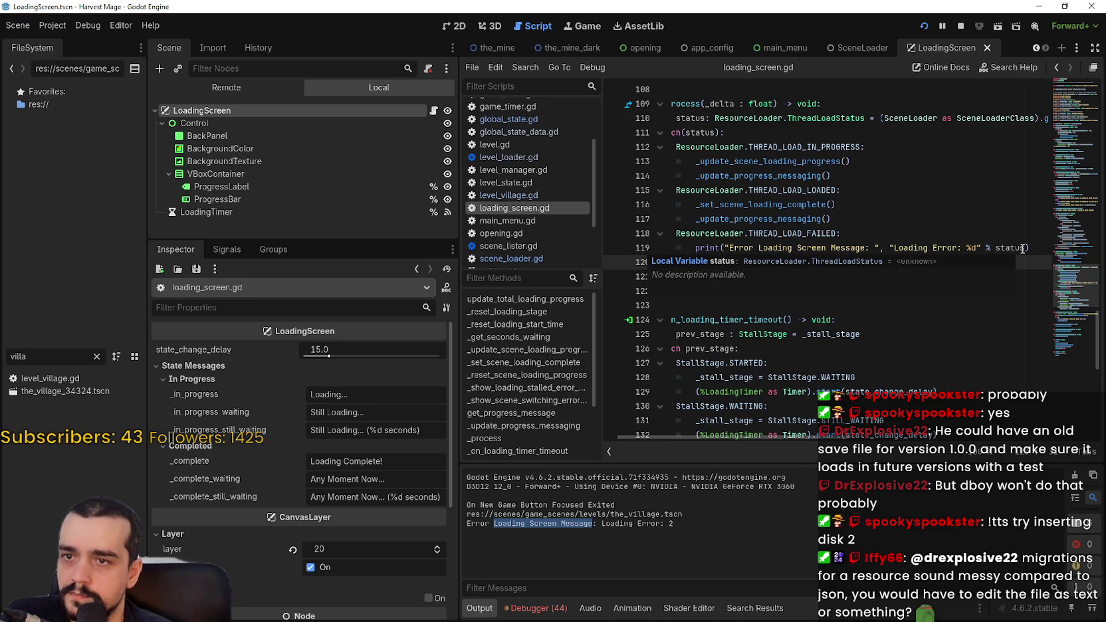
pyautogui.moveTo(815, 291); pyautogui.dragTo(701, 289)
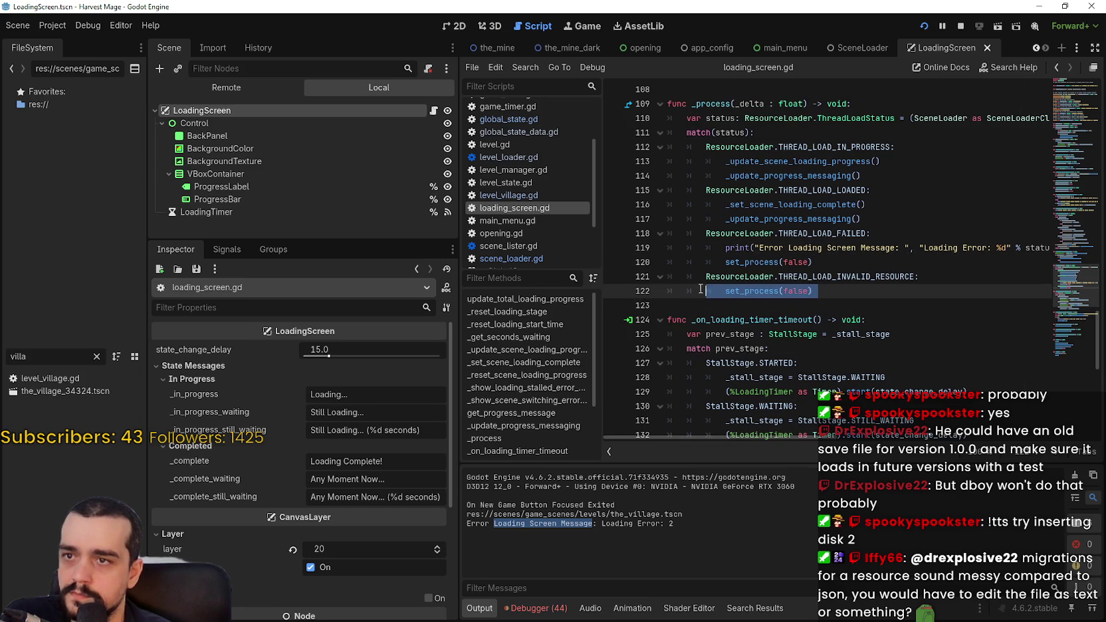
pyautogui.click(863, 299)
pyautogui.moveTo(867, 234); pyautogui.dragTo(705, 234)
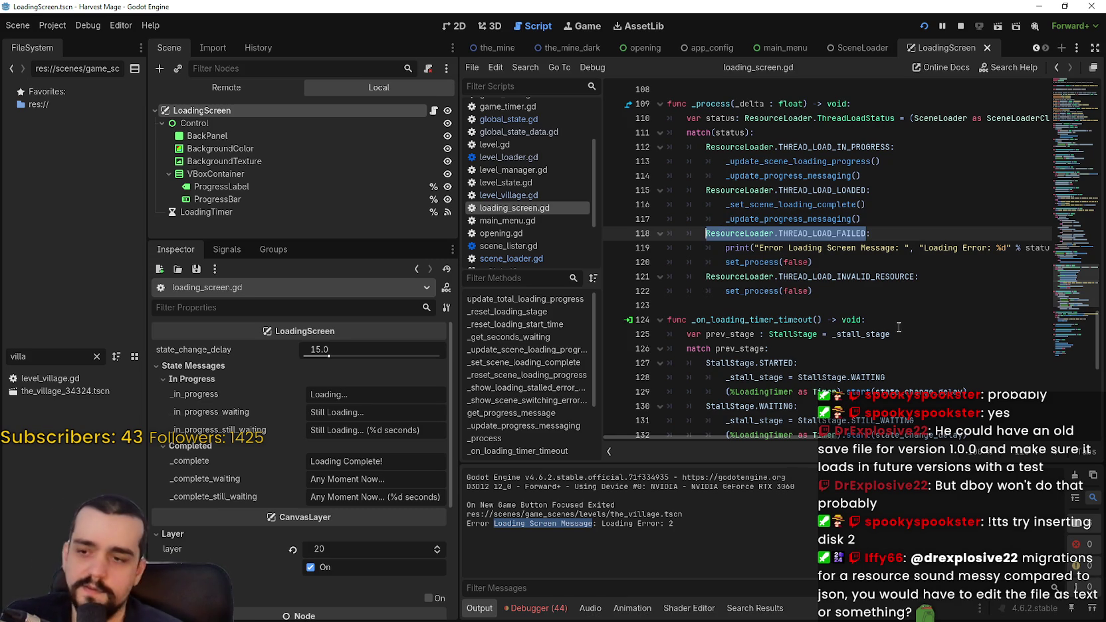
pyautogui.click(536, 608)
pyautogui.scroll(-5, 708, 520)
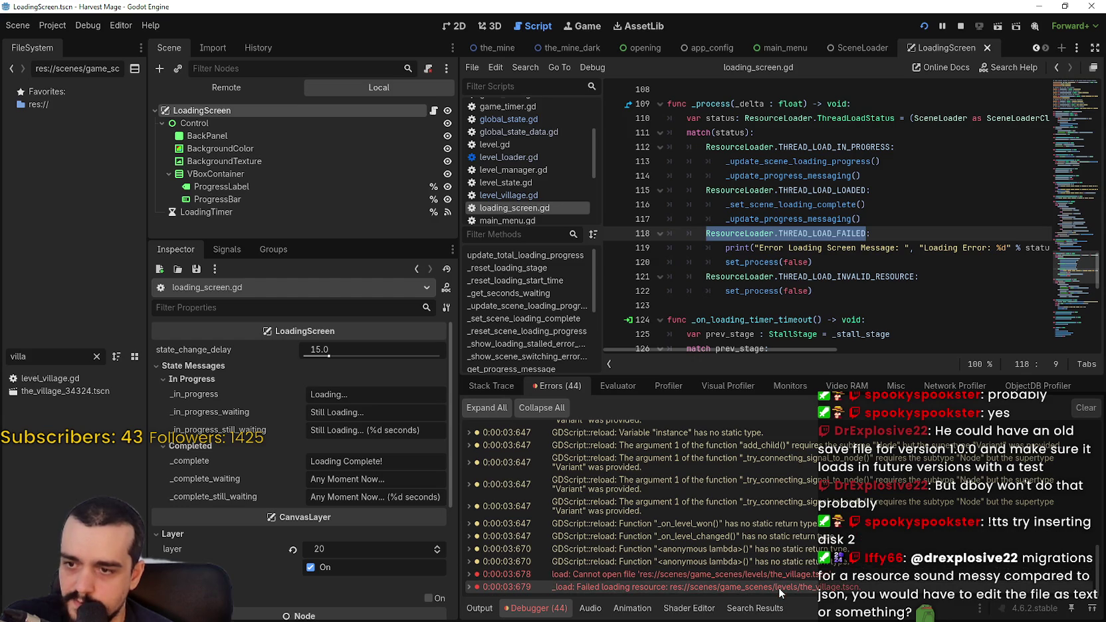
pyautogui.moveTo(780, 592)
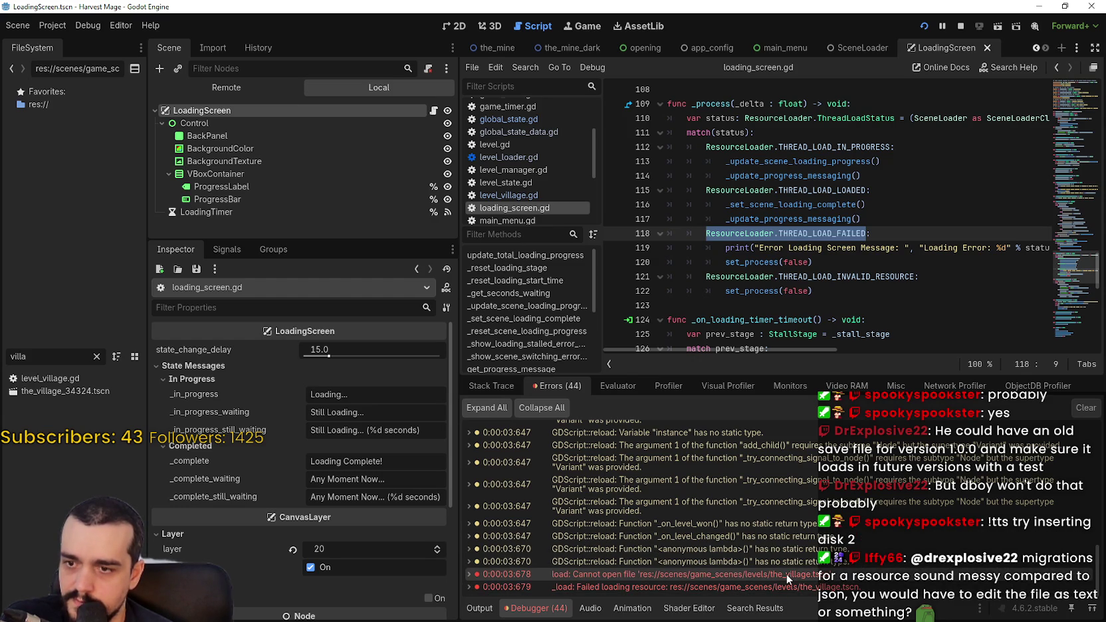
pyautogui.moveTo(786, 574)
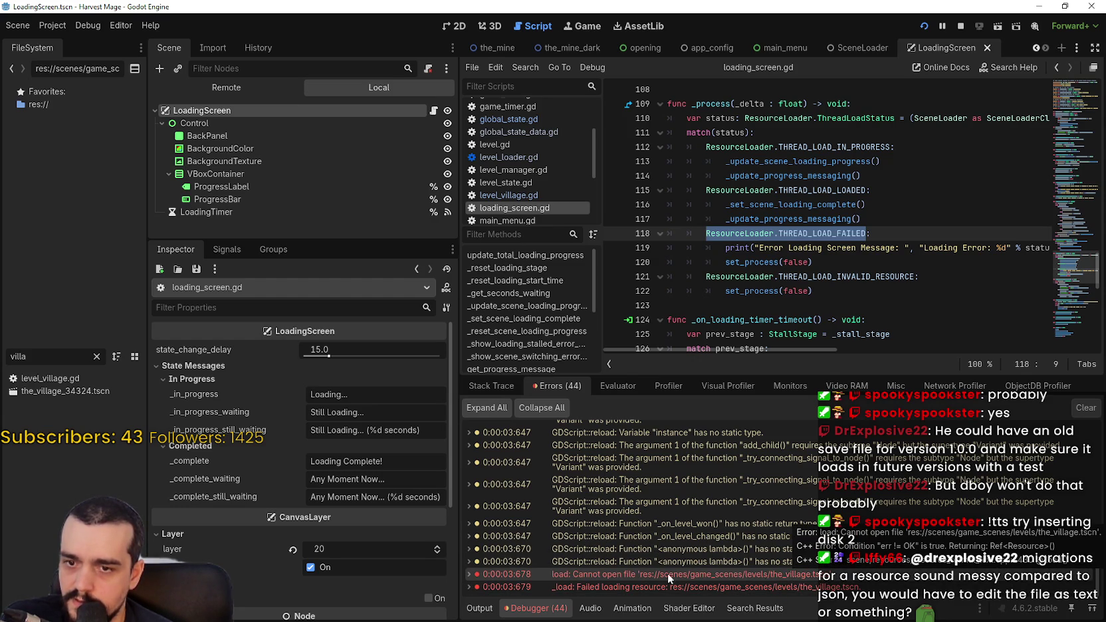
pyautogui.moveTo(705, 234)
pyautogui.mouseDown()
pyautogui.moveTo(804, 303)
pyautogui.moveTo(697, 223)
pyautogui.moveTo(667, 219)
pyautogui.mouseUp()
pyautogui.click(819, 293)
pyautogui.click(518, 384)
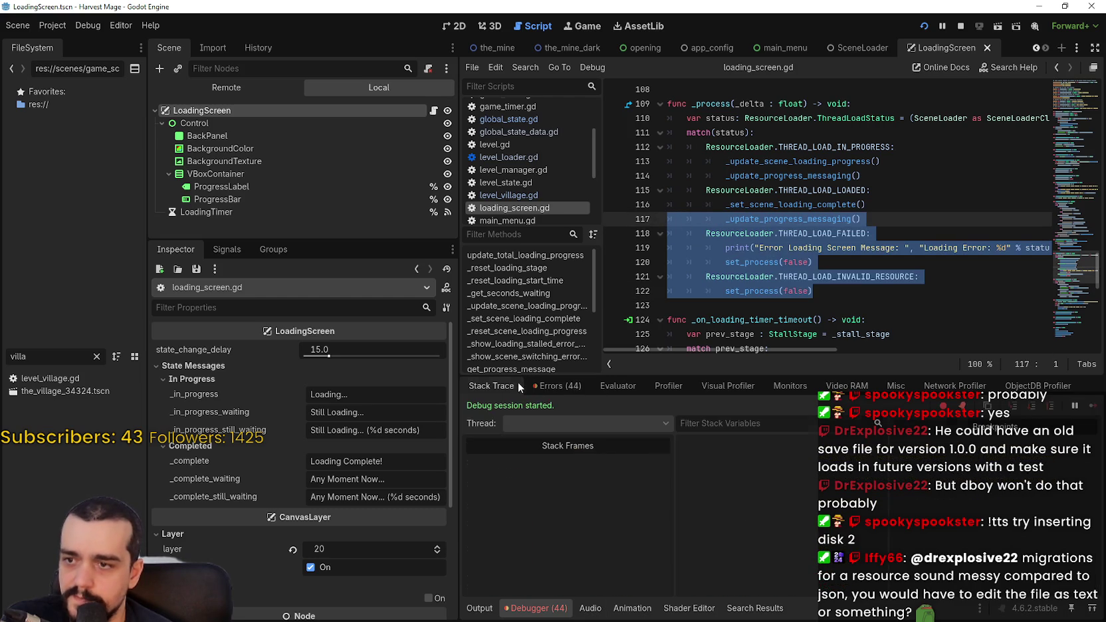
pyautogui.click(553, 385)
pyautogui.click(787, 319)
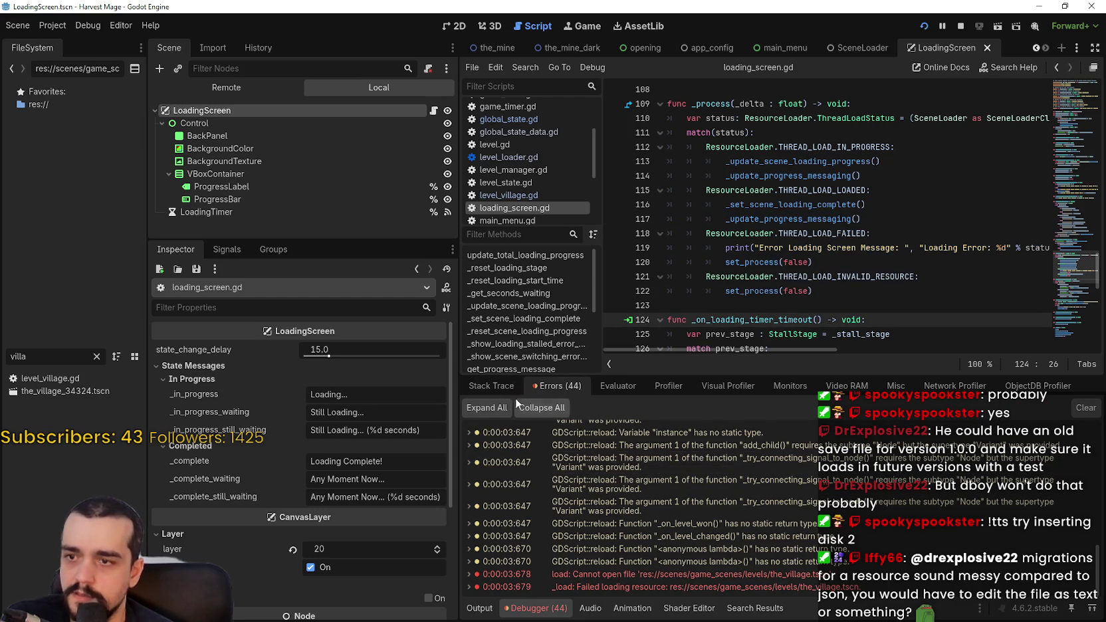
pyautogui.click(662, 387)
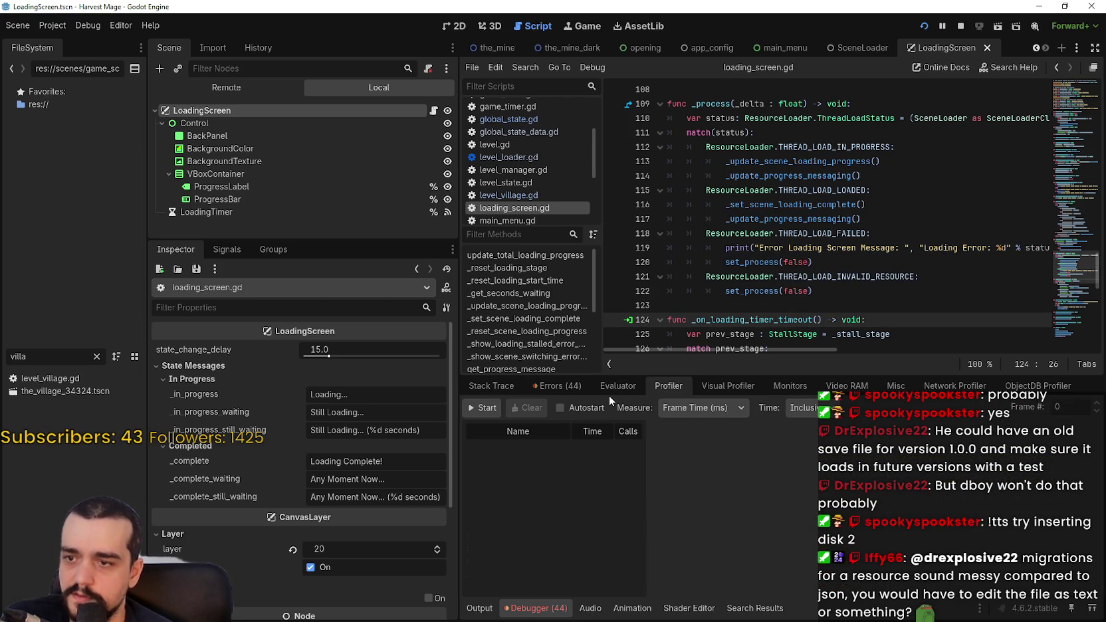
pyautogui.click(486, 386)
pyautogui.click(479, 607)
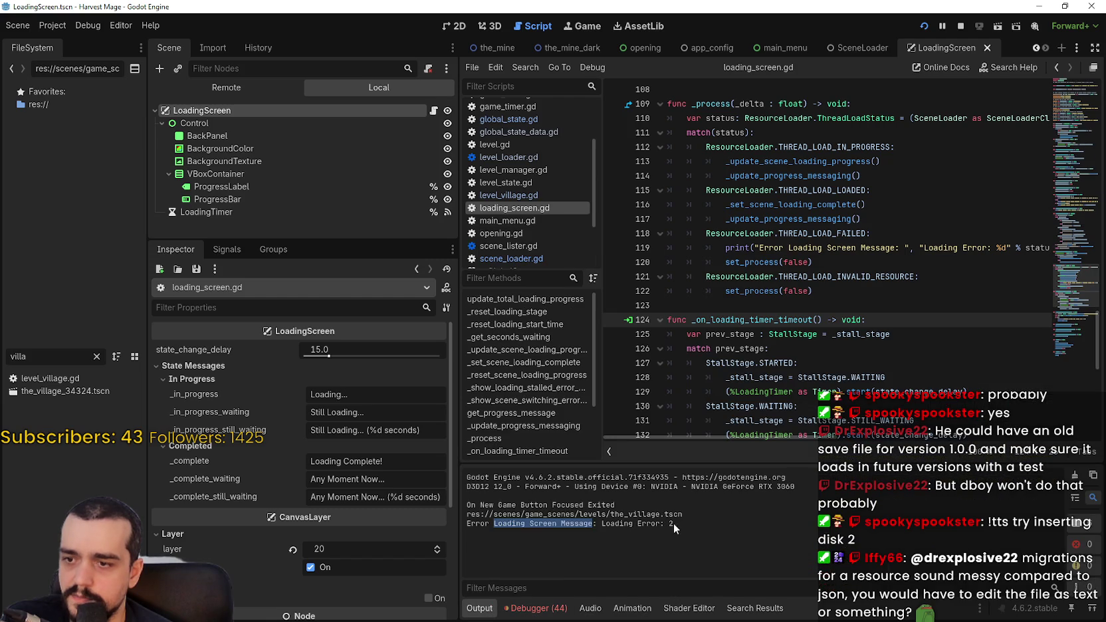
pyautogui.tripleClick(571, 524)
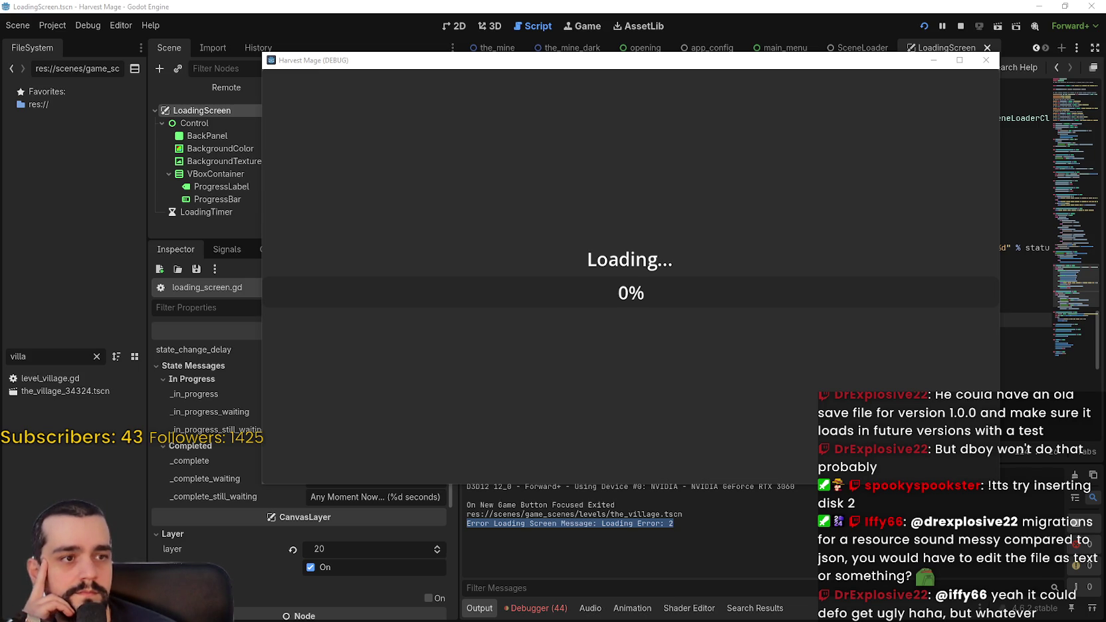
pyautogui.press('F8')
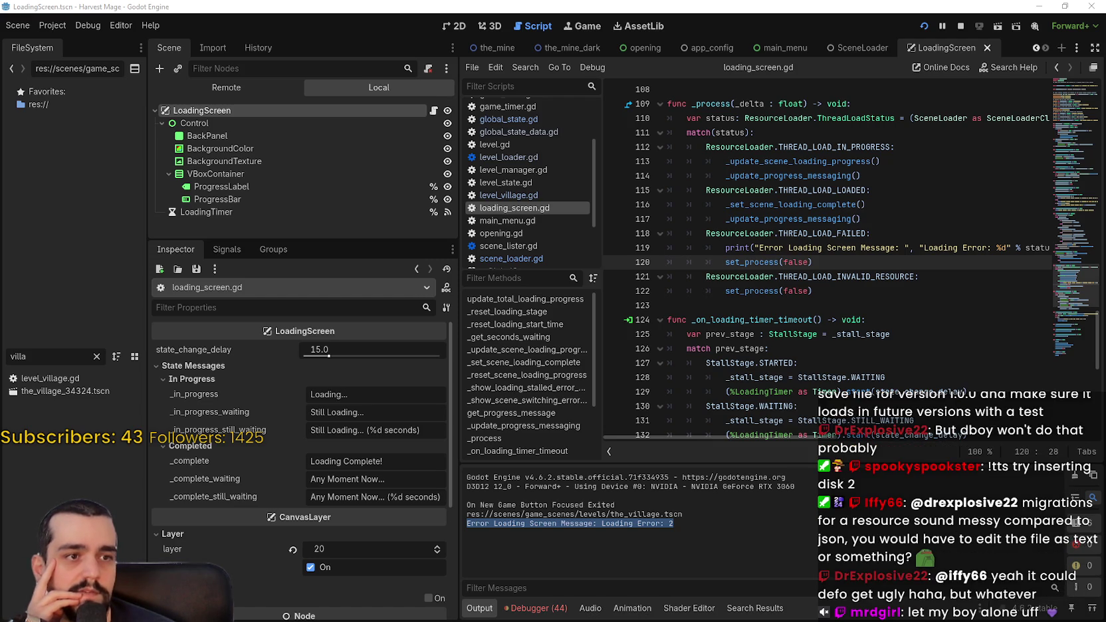
pyautogui.click(870, 218)
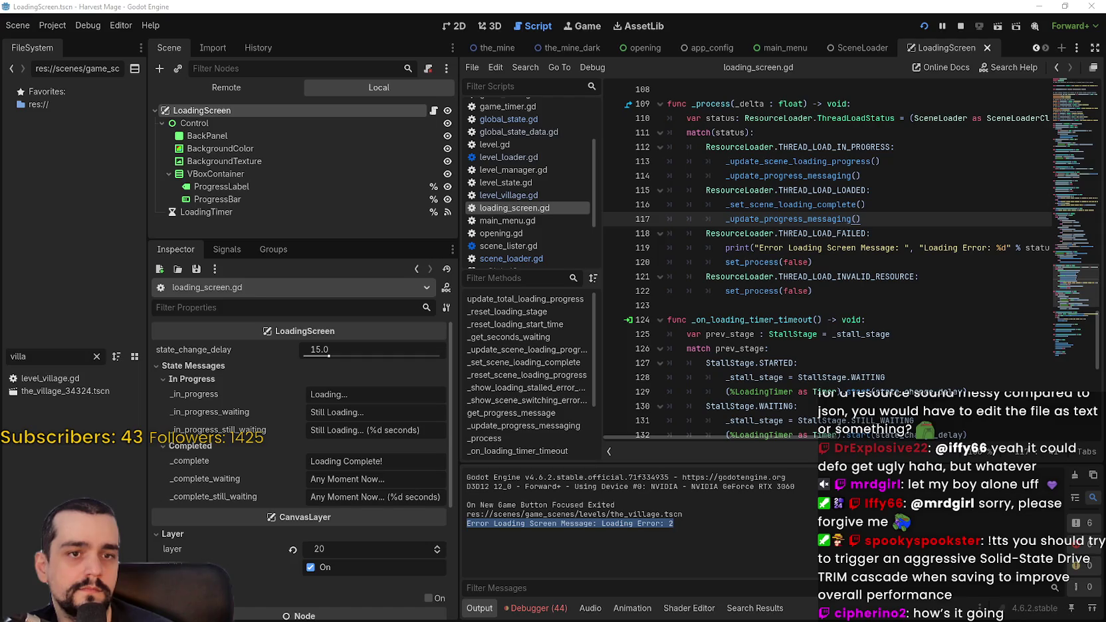
# Add an AcceptDialog child node to LoadingScreen.
pyautogui.rightClick(218, 110)
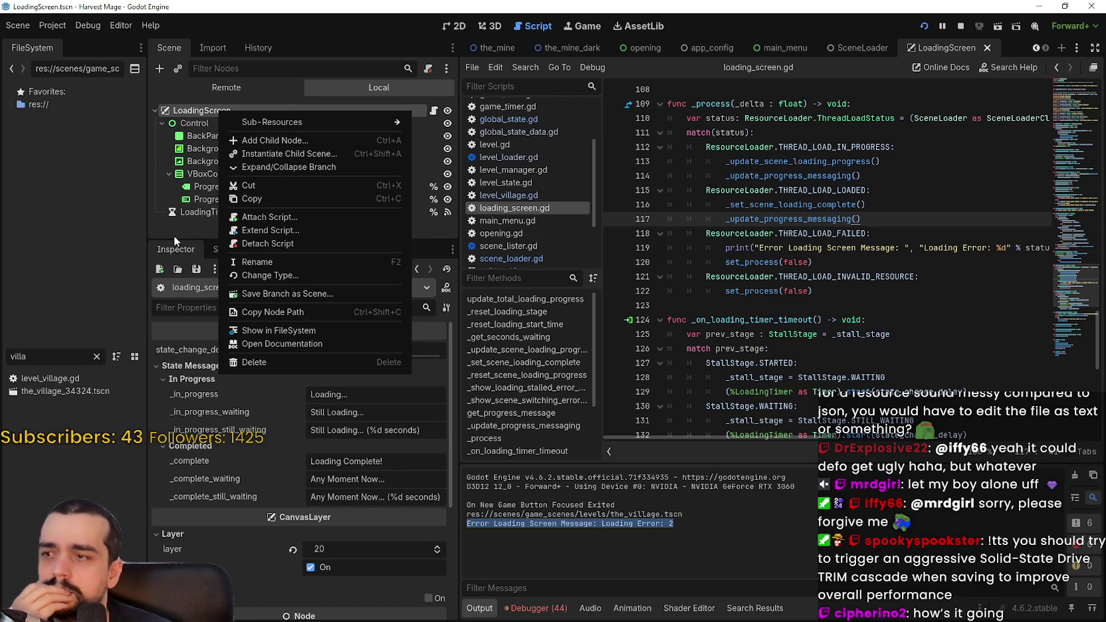
pyautogui.click(171, 238)
pyautogui.click(170, 173)
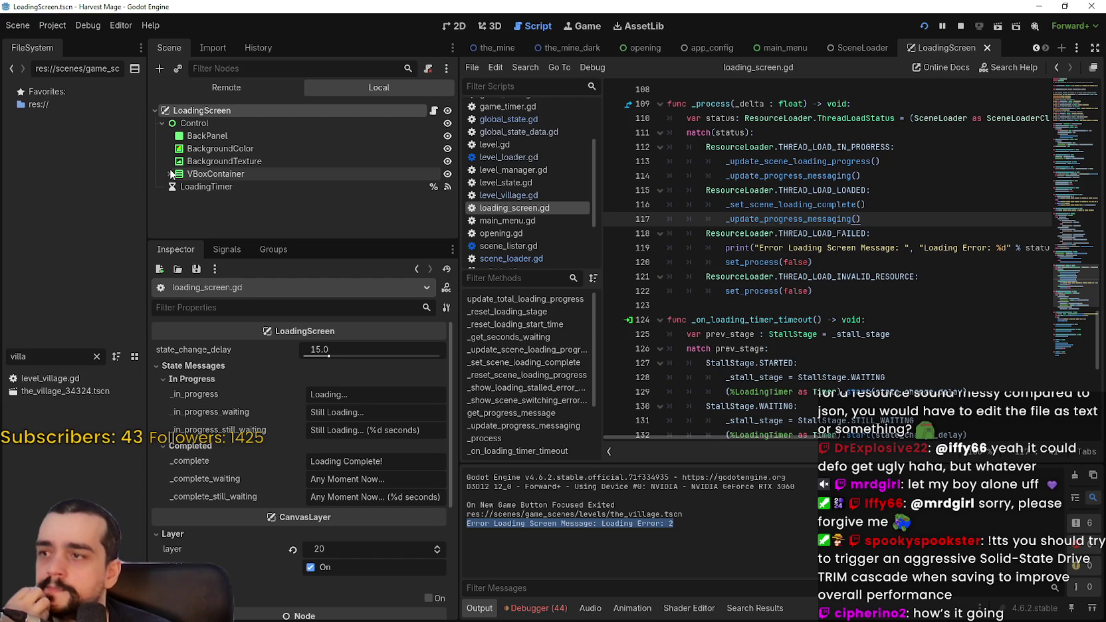
pyautogui.rightClick(216, 109)
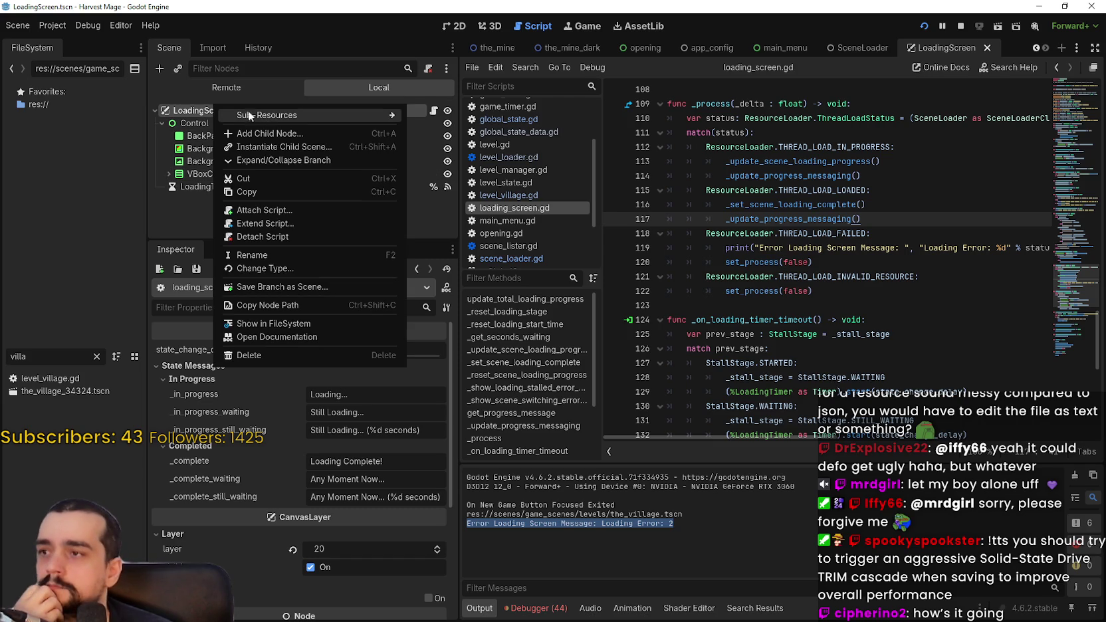
pyautogui.click(280, 136)
pyautogui.write('label')
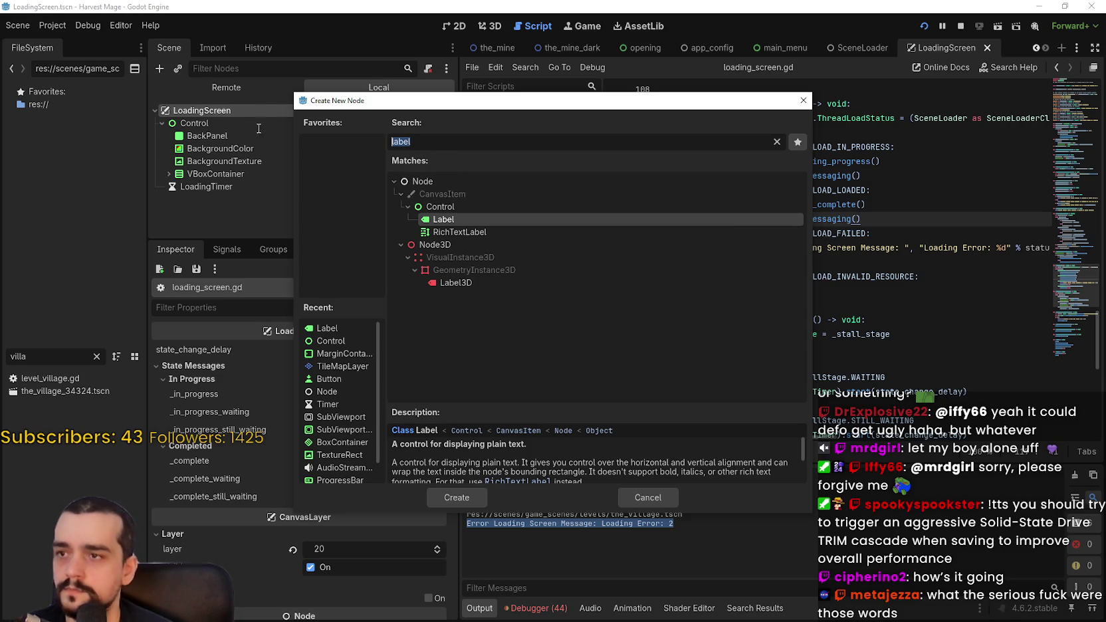
pyautogui.write('accep')
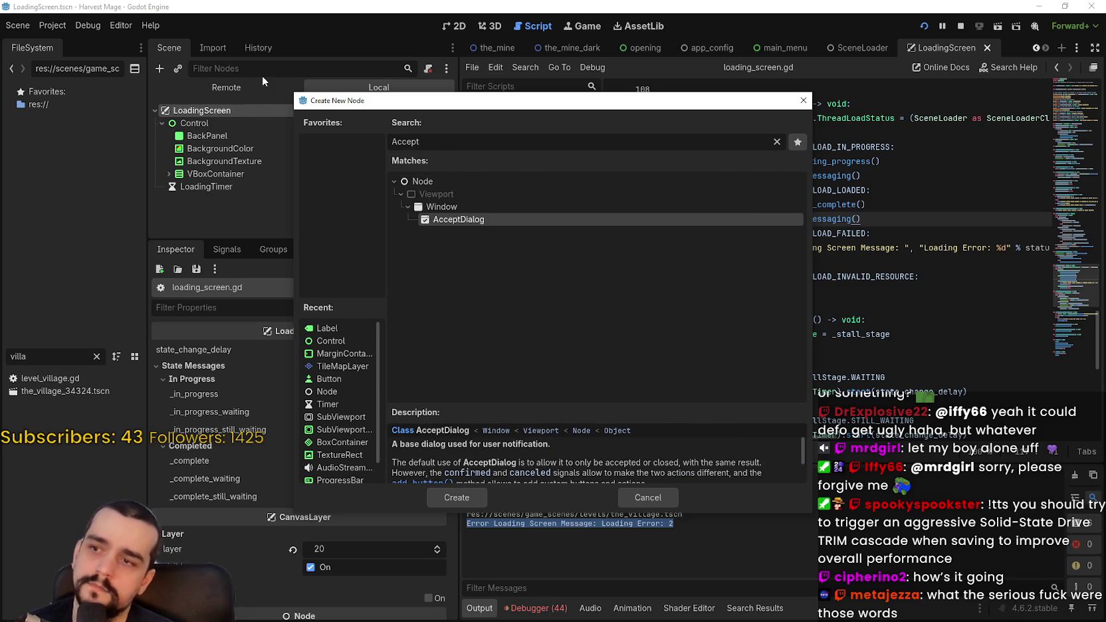
pyautogui.press('Return')
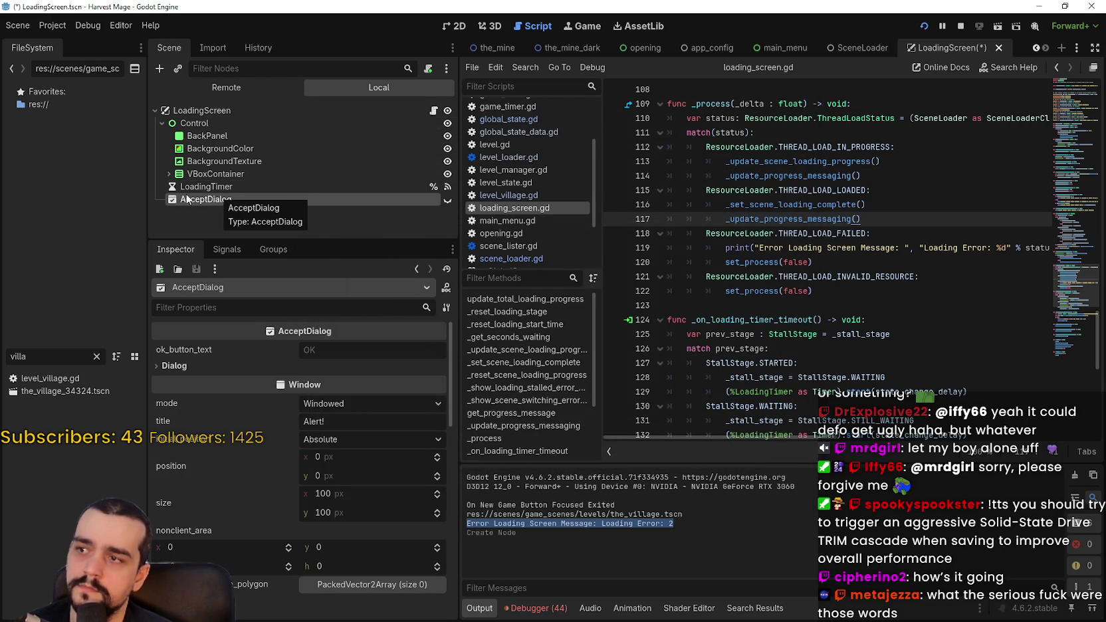
# Move the AcceptDialog under Control and rename it ErrorMessage.
pyautogui.moveTo(181, 198); pyautogui.dragTo(206, 122)
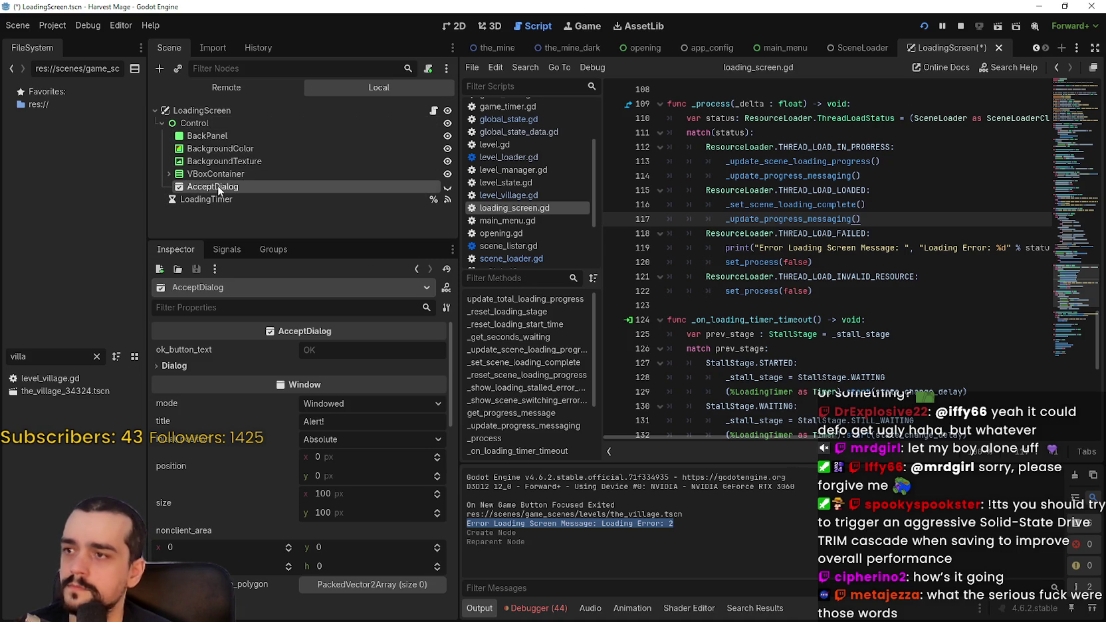
pyautogui.doubleClick(308, 184)
pyautogui.write('ErrorM')
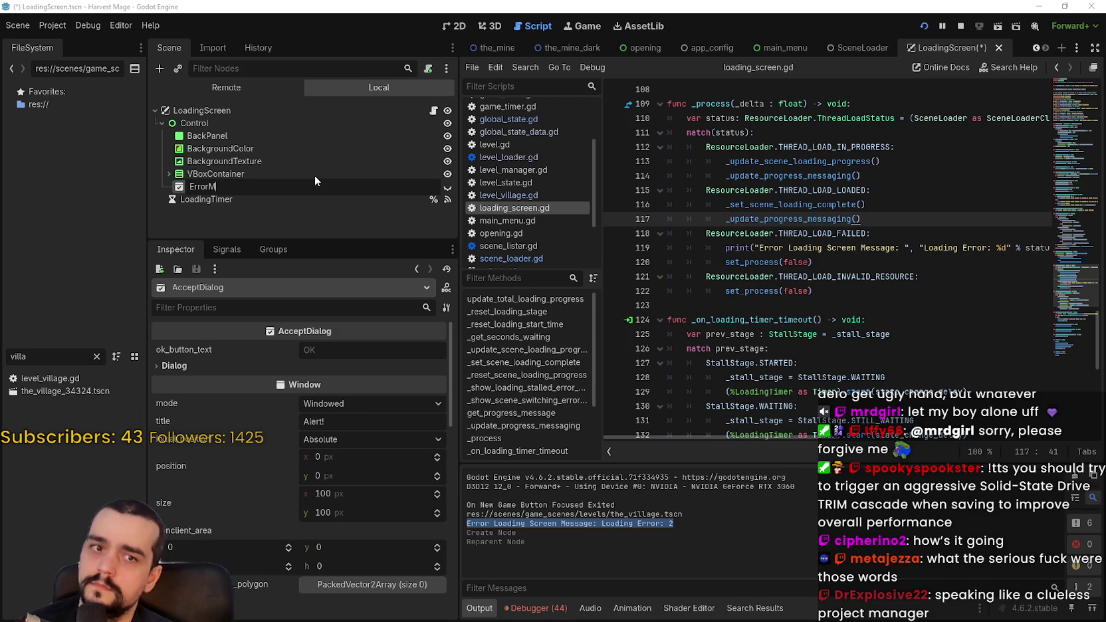
pyautogui.write('essage')
pyautogui.press('Return')
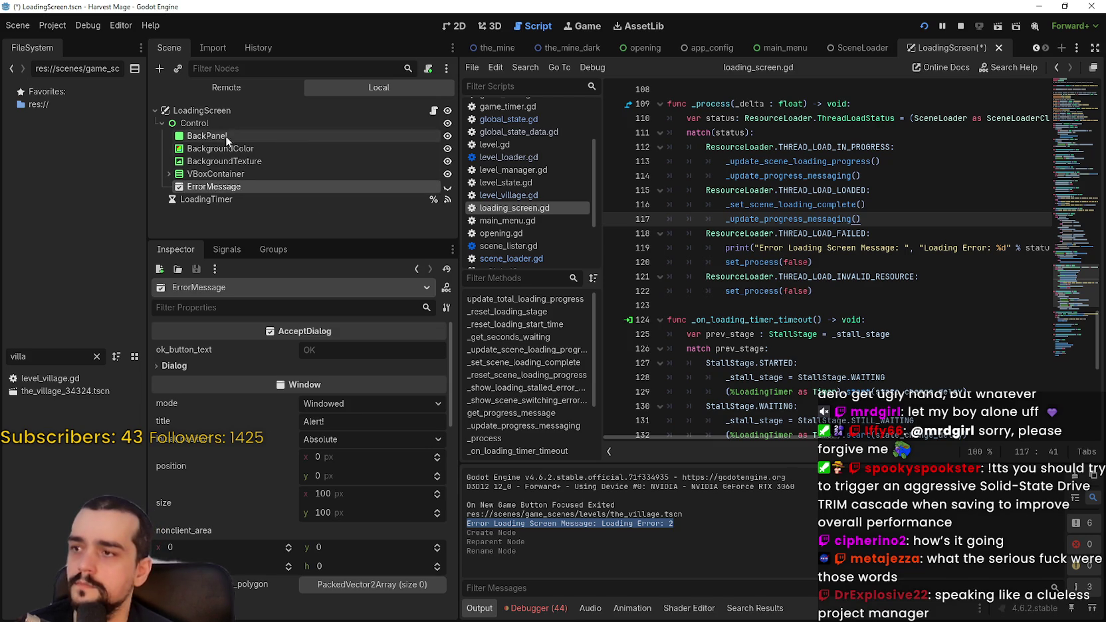
pyautogui.rightClick(213, 123)
# Add a ConfirmationDialog child under Control and name it StalledMessage.
pyautogui.click(252, 138)
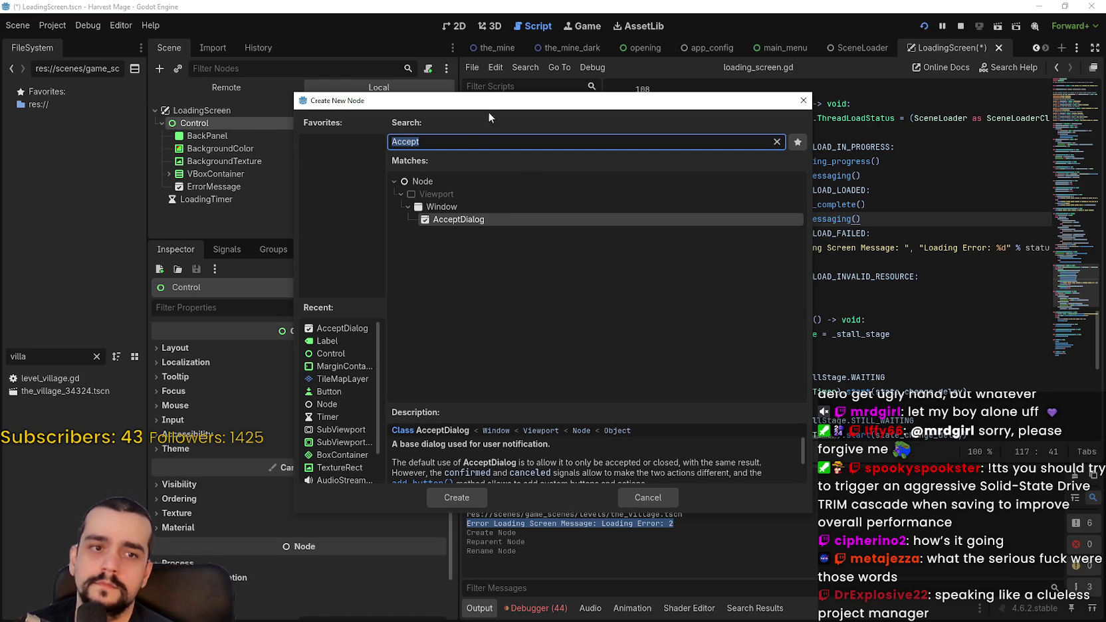
pyautogui.write('Co')
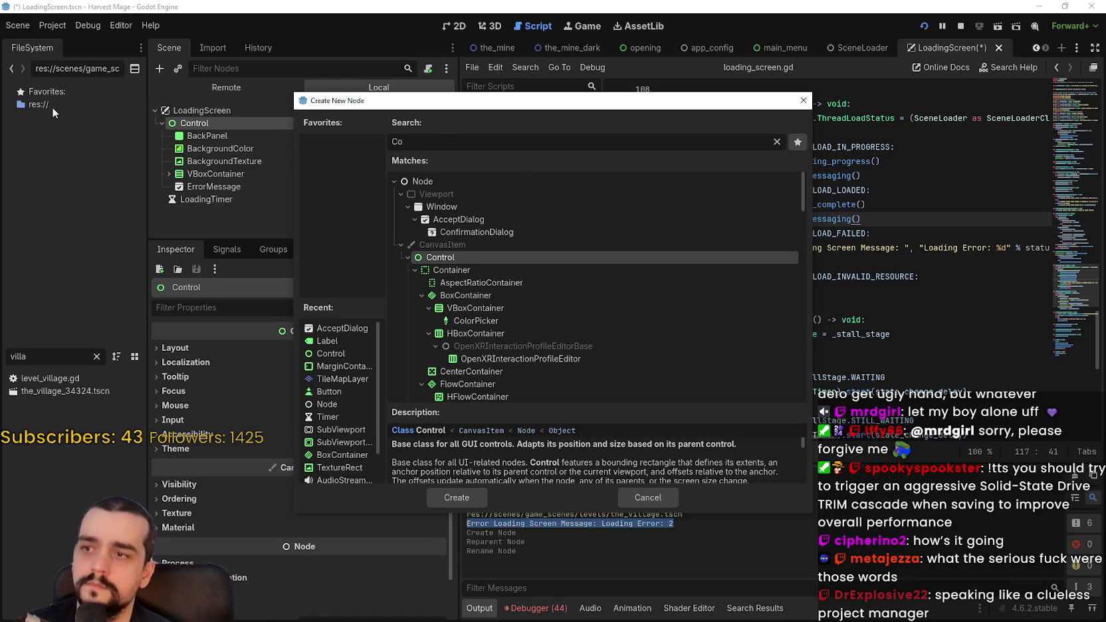
pyautogui.write('nfirmation')
pyautogui.press('Return')
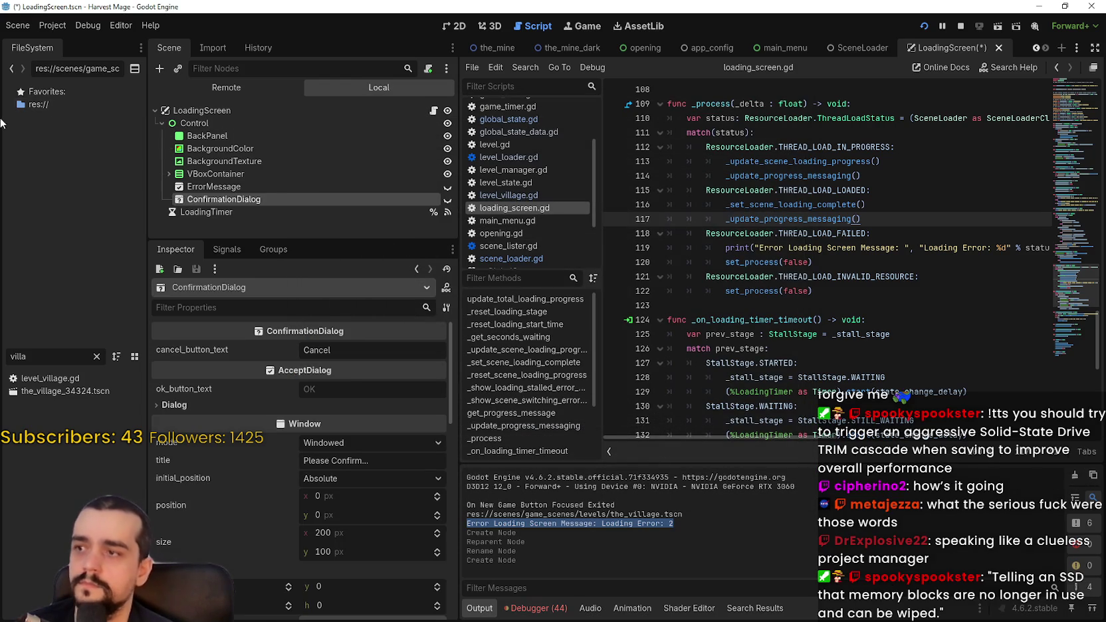
pyautogui.doubleClick(279, 196)
pyautogui.write('StalledMessa')
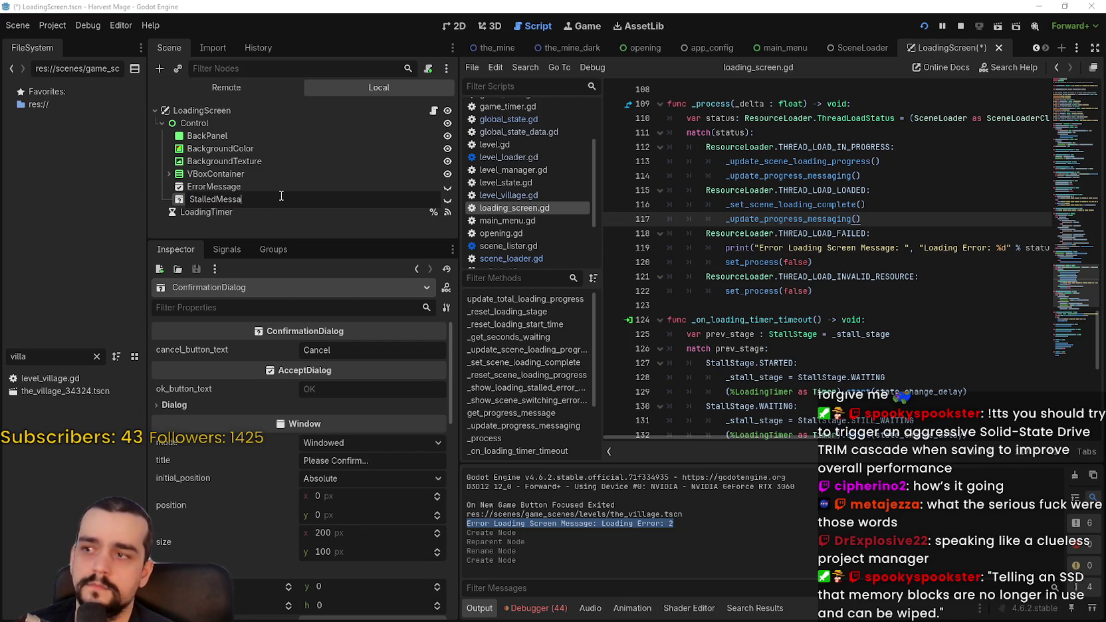
pyautogui.write('ge')
pyautogui.press('Return')
# Save the LoadingScreen scene and bring up ErrorMessage's node context menu.
pyautogui.hotkey('ctrl', 's')
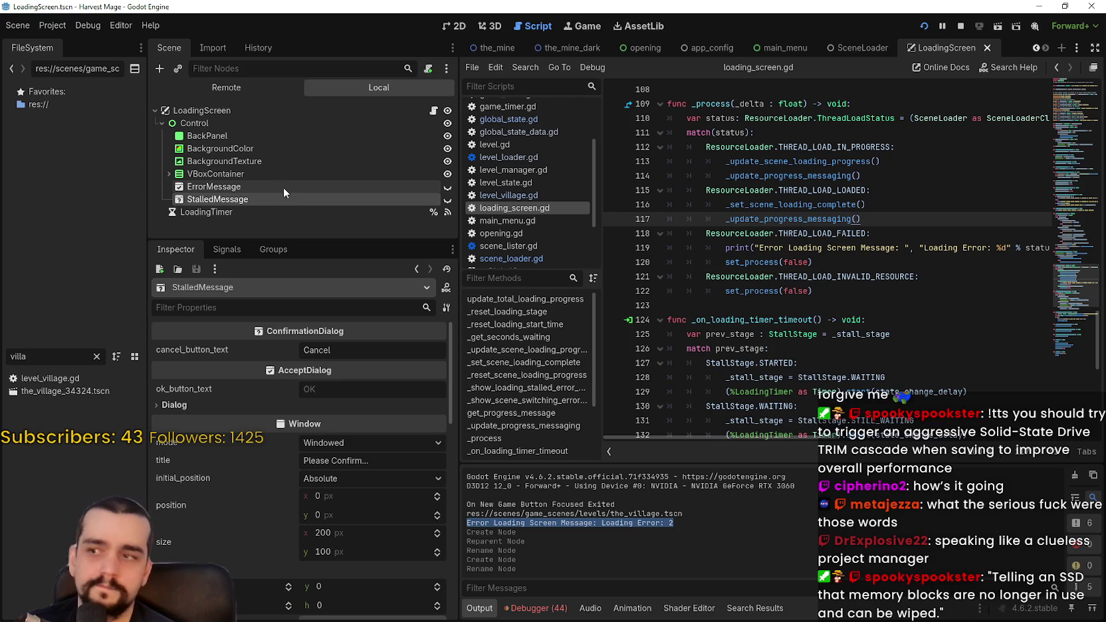
pyautogui.click(281, 188)
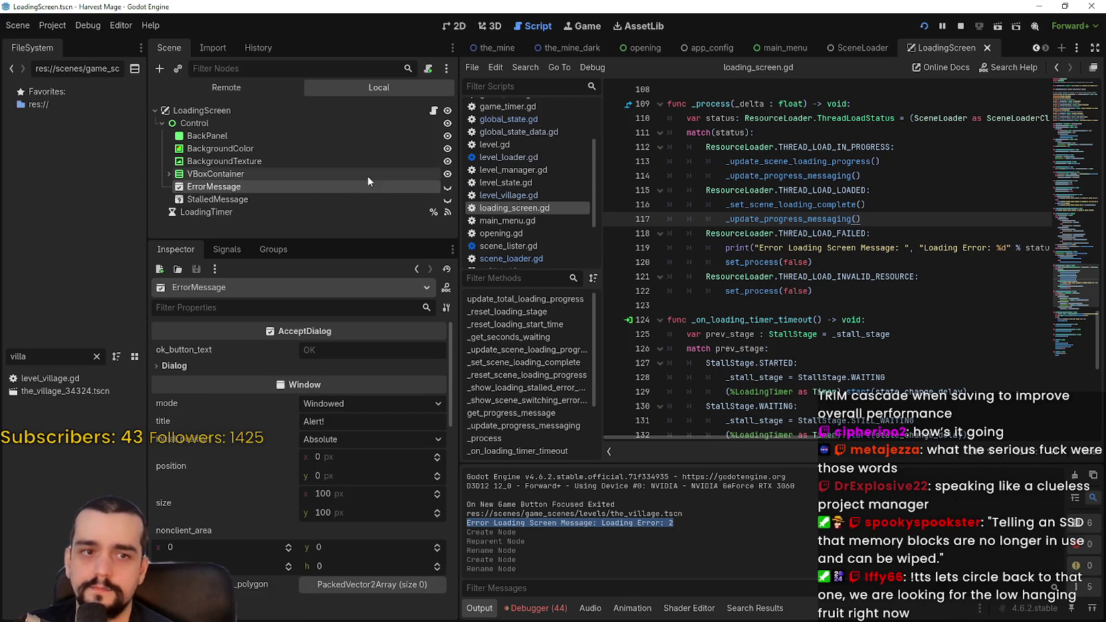
pyautogui.rightClick(347, 184)
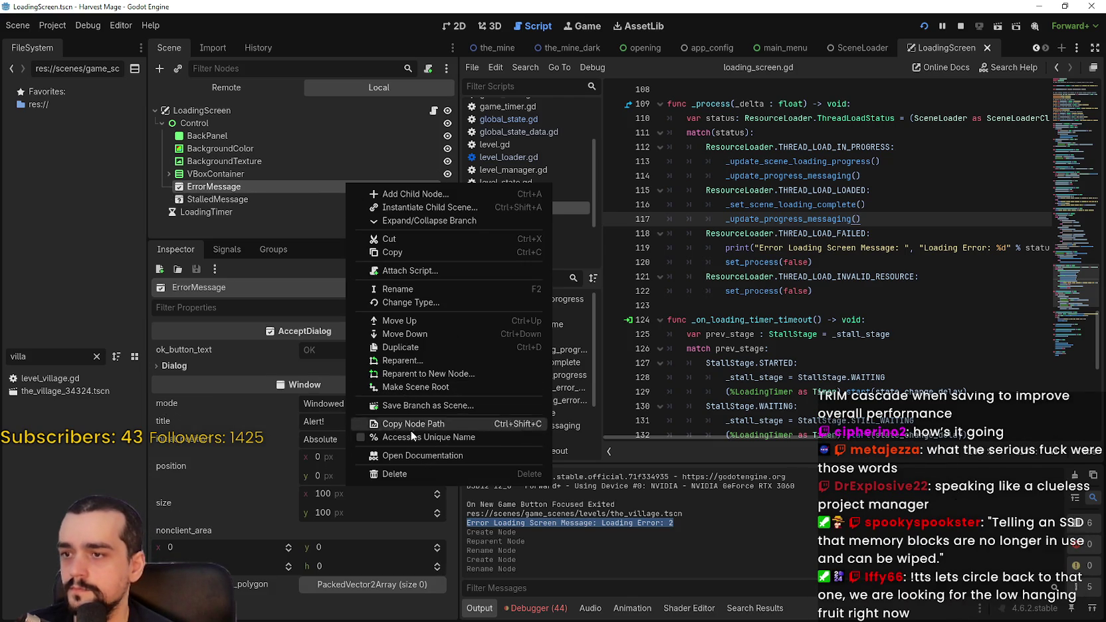
# Mark both ErrorMessage and StalledMessage as Access as Unique Name.
pyautogui.click(424, 436)
pyautogui.rightClick(415, 198)
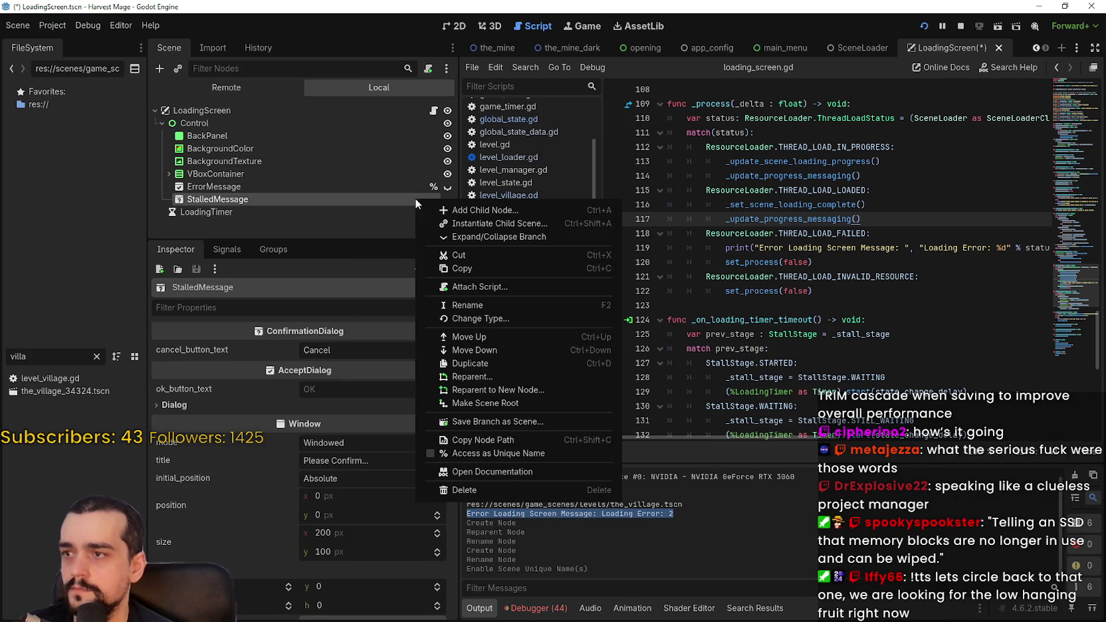
pyautogui.click(513, 450)
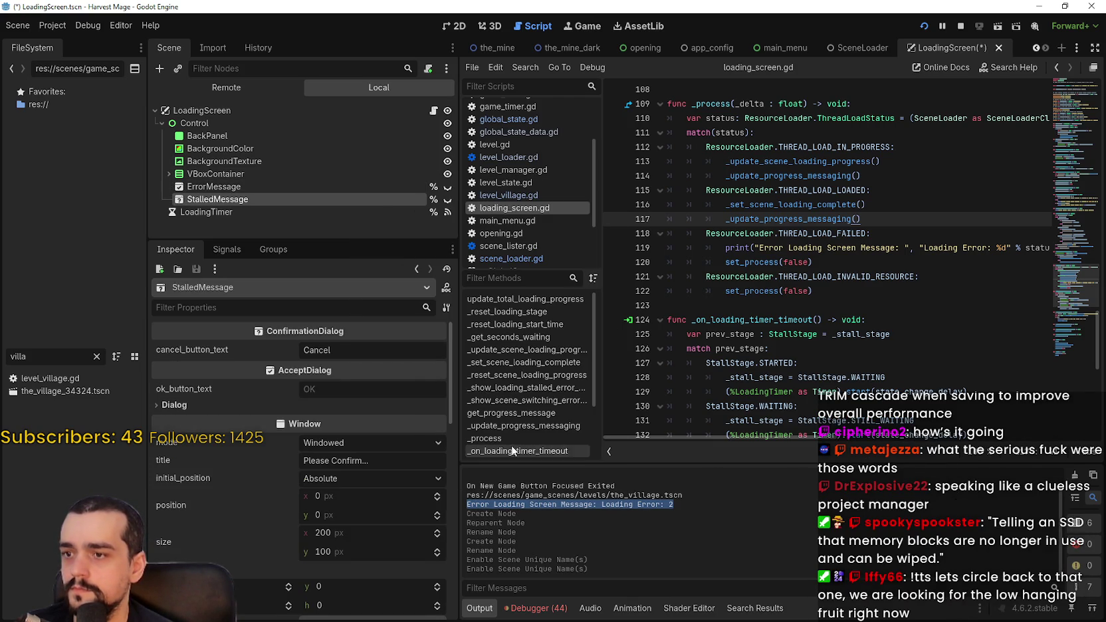
# Connect ErrorMessage's confirmed signal to a new _on_error_message_confirmed handler.
pyautogui.click(384, 185)
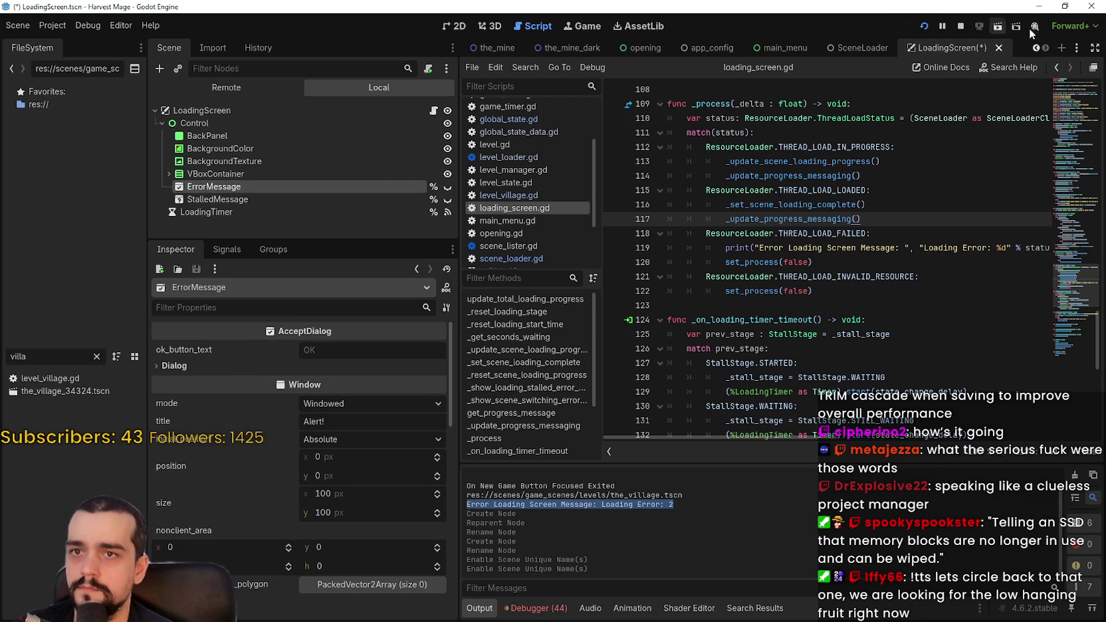
pyautogui.click(226, 249)
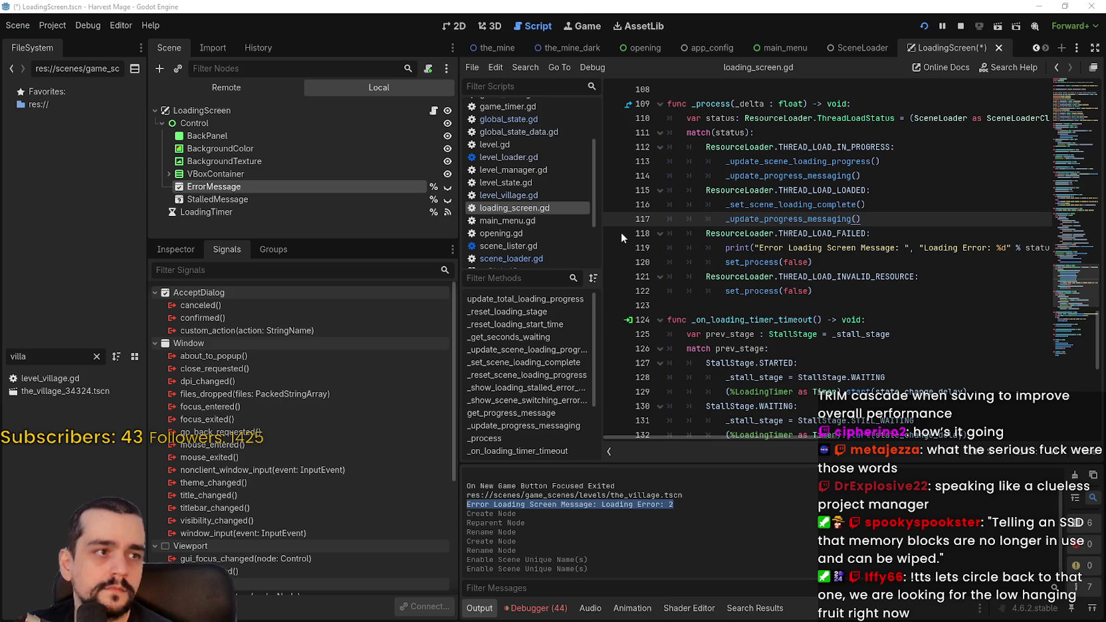
pyautogui.doubleClick(202, 318)
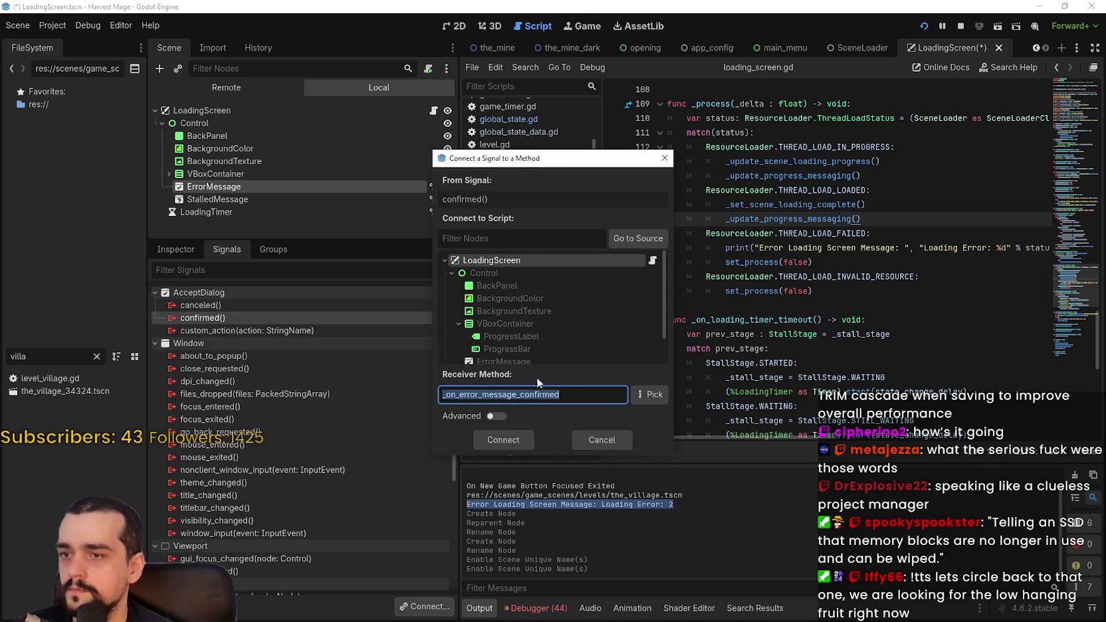
pyautogui.click(503, 441)
pyautogui.scroll(-1, 864, 292)
pyautogui.click(760, 354)
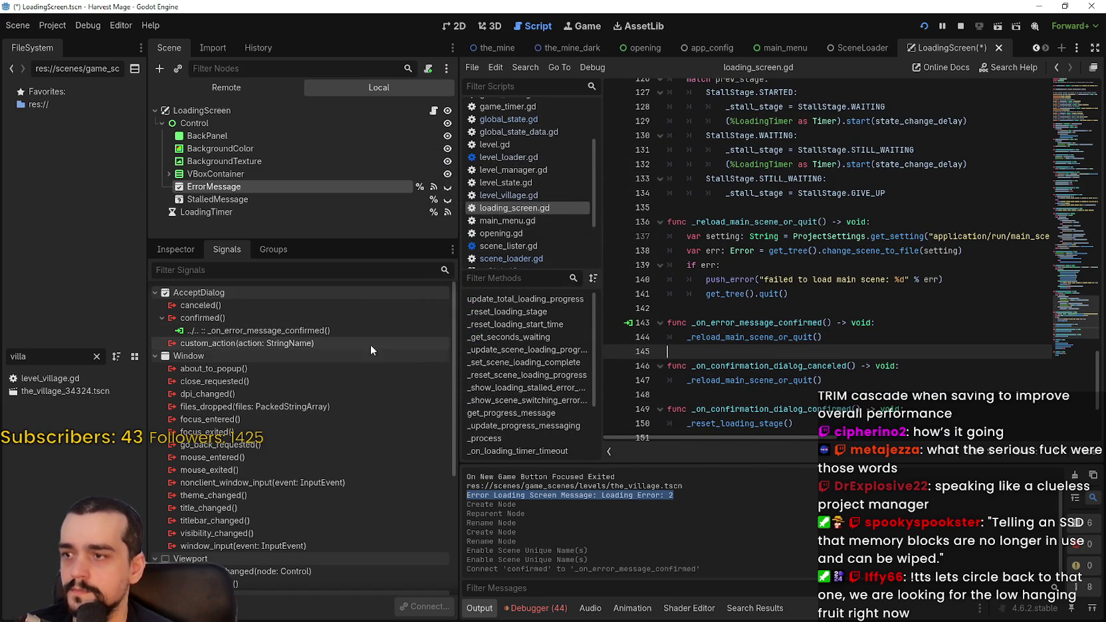
# Connect StalledMessage's canceled and confirmed signals to new handler methods.
pyautogui.click(274, 202)
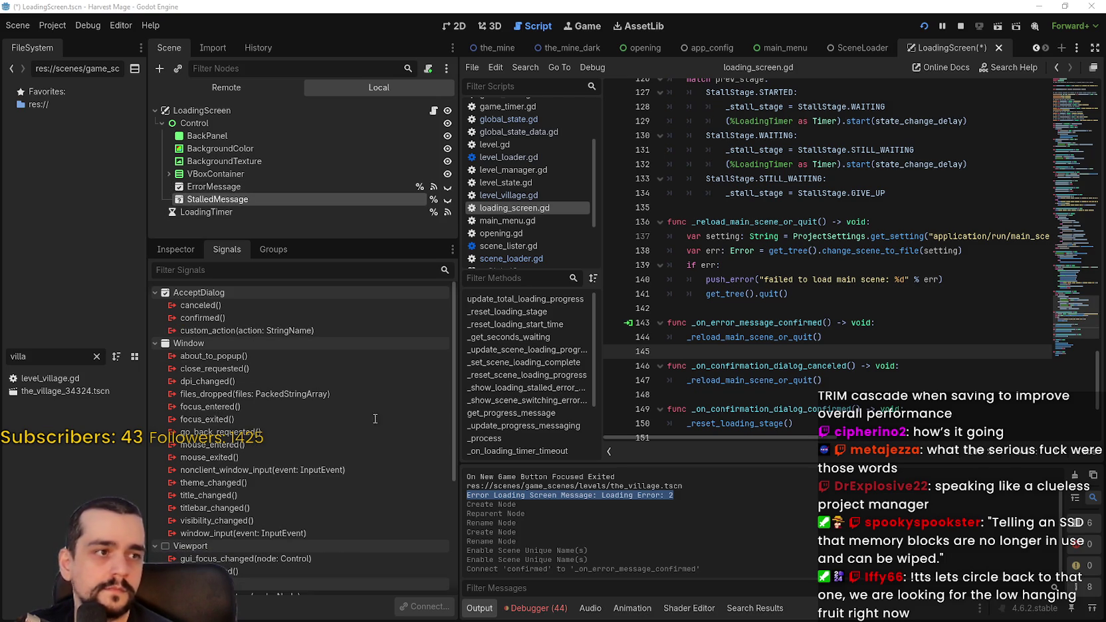
pyautogui.doubleClick(245, 305)
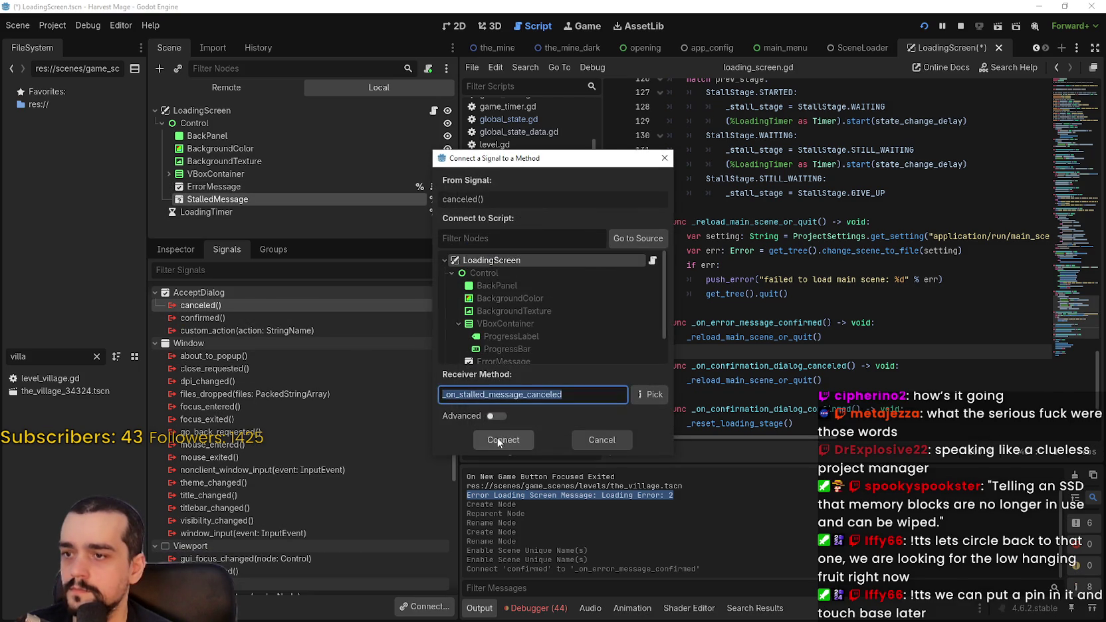
pyautogui.click(499, 440)
pyautogui.doubleClick(253, 330)
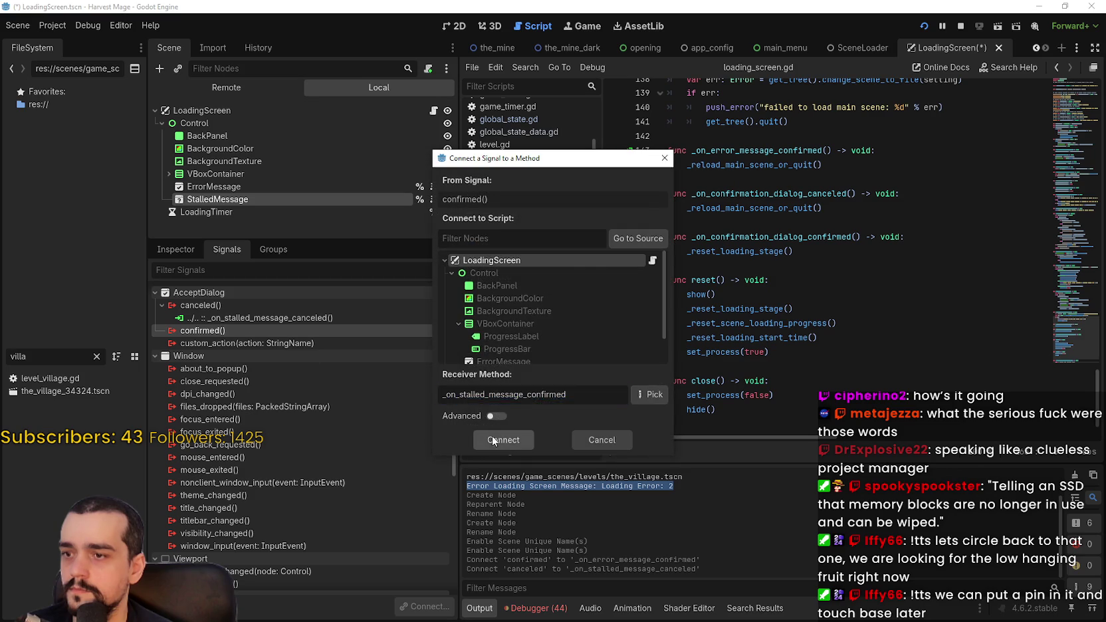
pyautogui.click(491, 438)
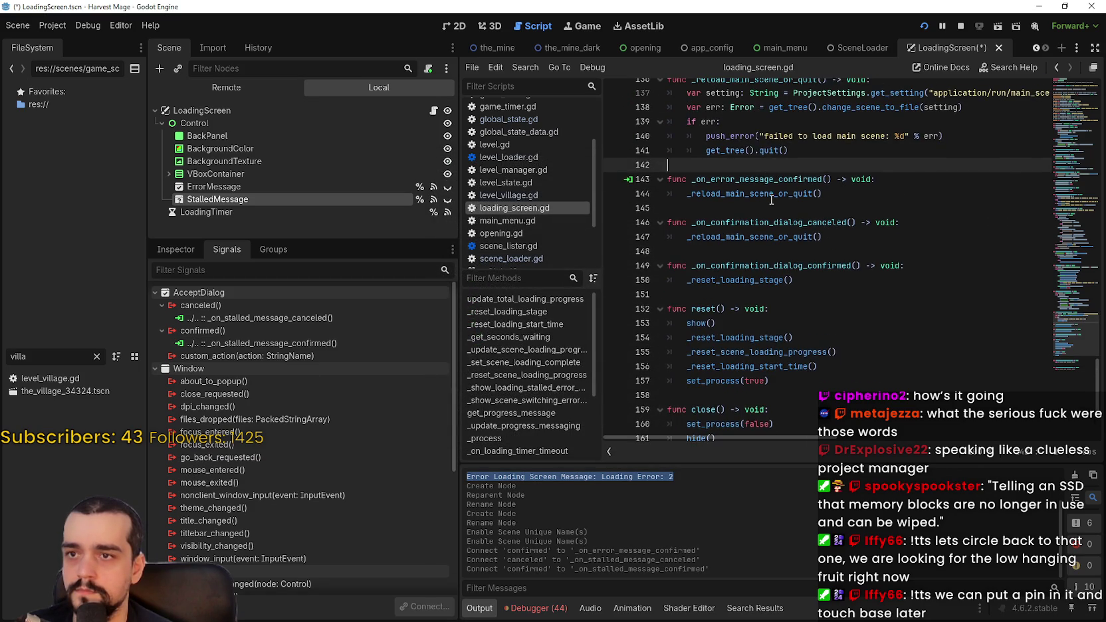
pyautogui.scroll(4, 770, 192)
pyautogui.press('Up')
pyautogui.press('Up')
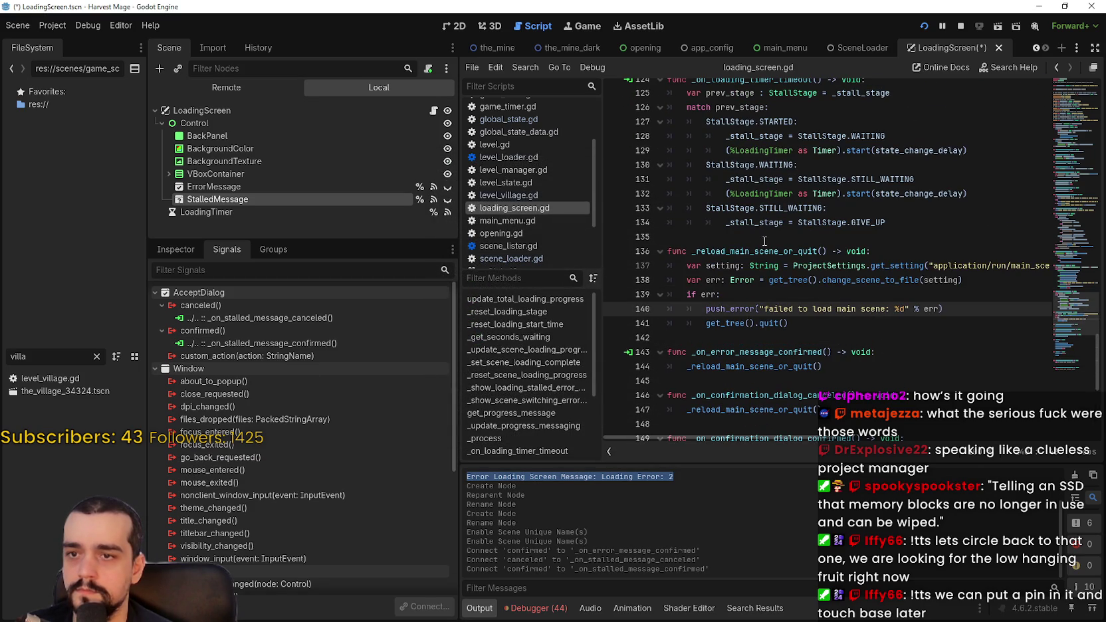
pyautogui.doubleClick(764, 250)
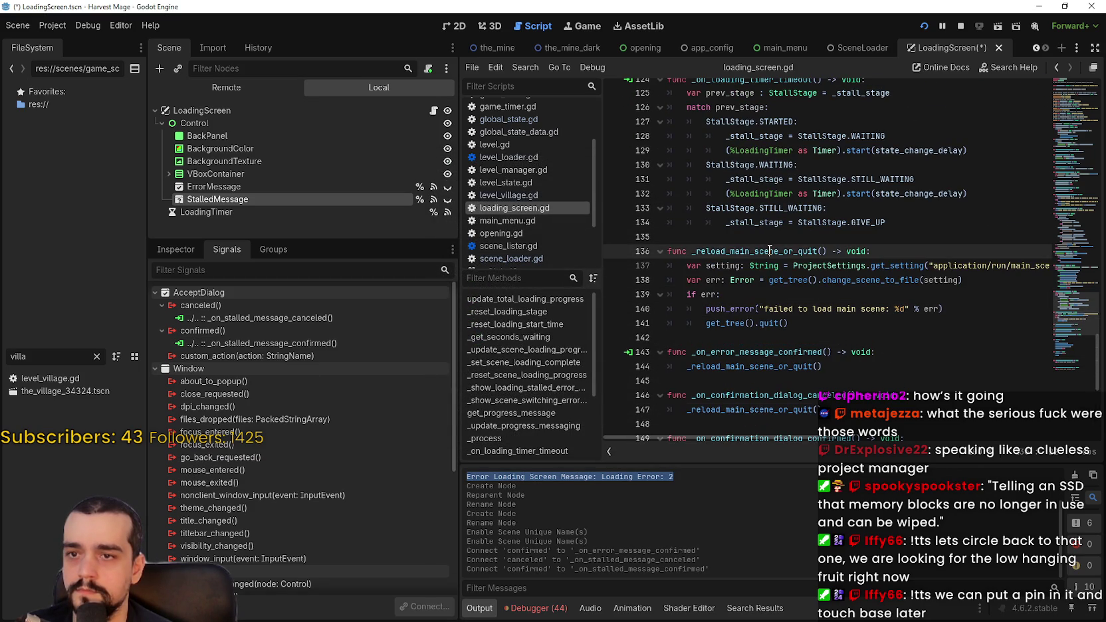
pyautogui.click(811, 328)
pyautogui.scroll(6, 809, 330)
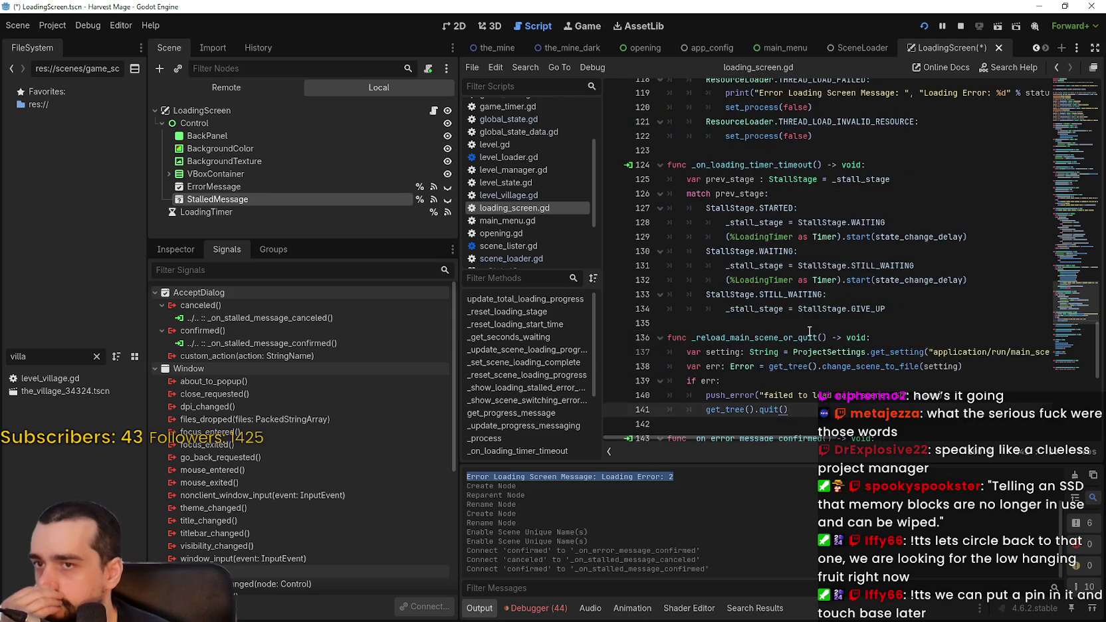
pyautogui.click(836, 293)
pyautogui.press('Up')
pyautogui.press('Down')
pyautogui.press('Up')
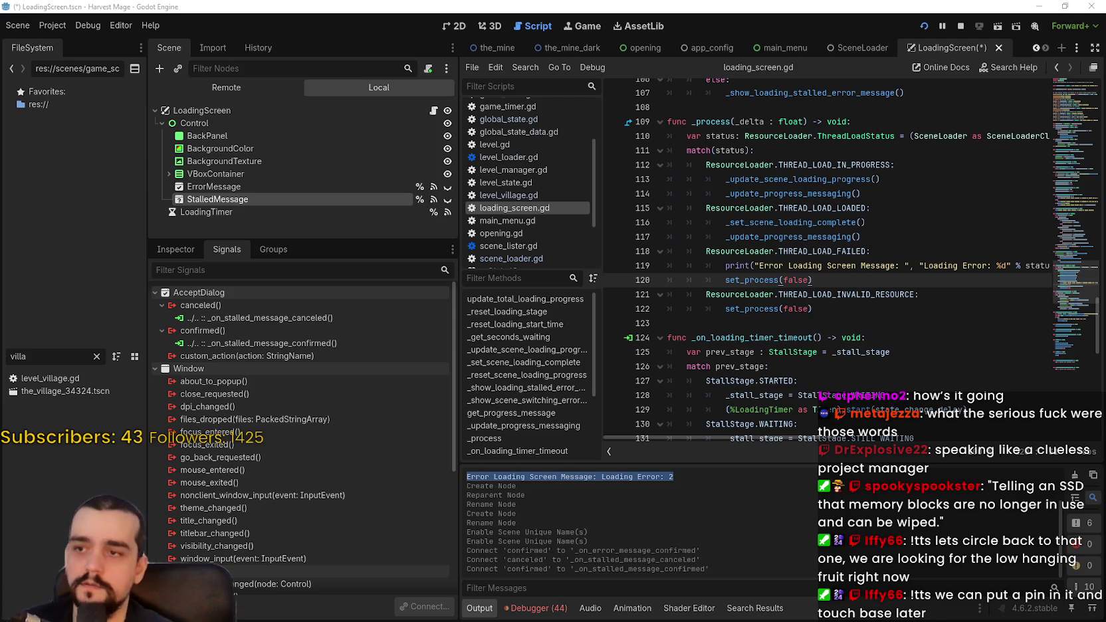
pyautogui.scroll(-8, 815, 281)
pyautogui.scroll(2, 815, 281)
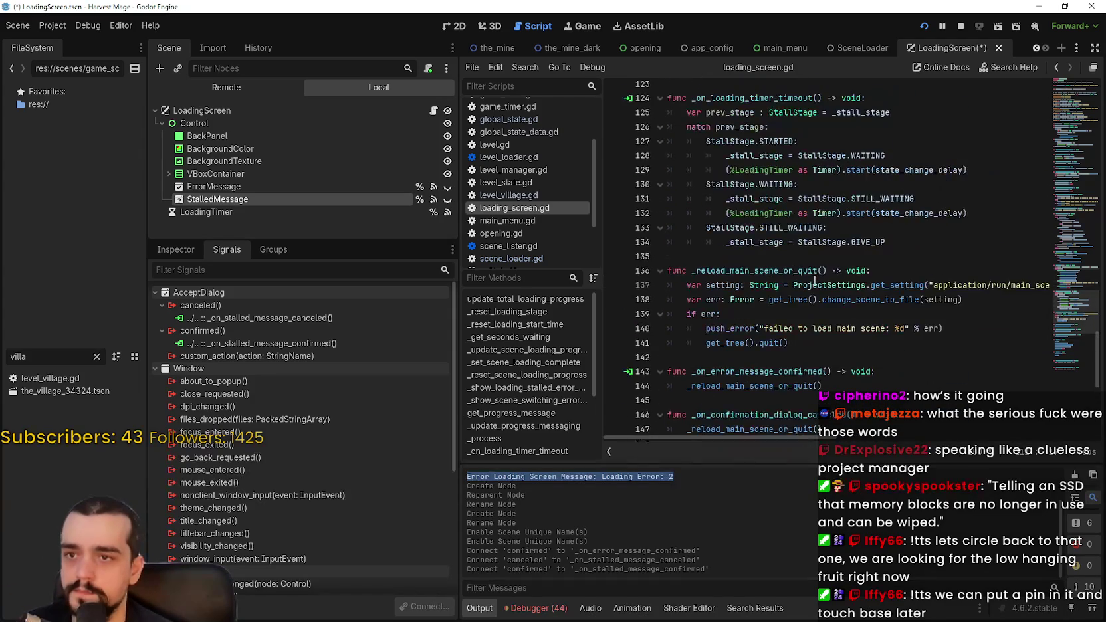
pyautogui.doubleClick(769, 98)
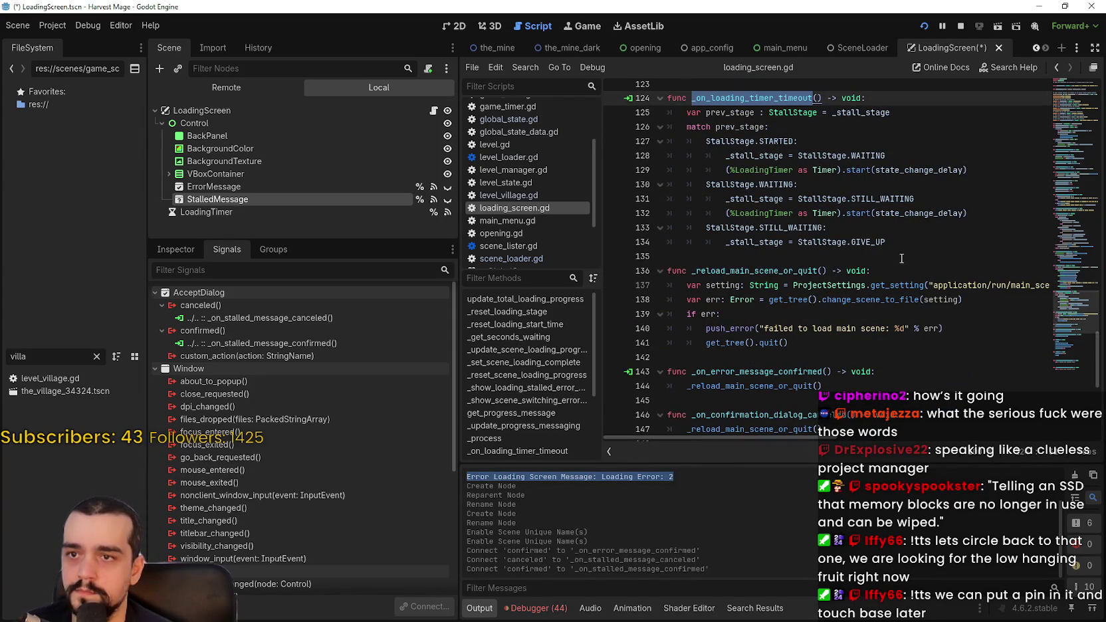
pyautogui.scroll(-1, 892, 242)
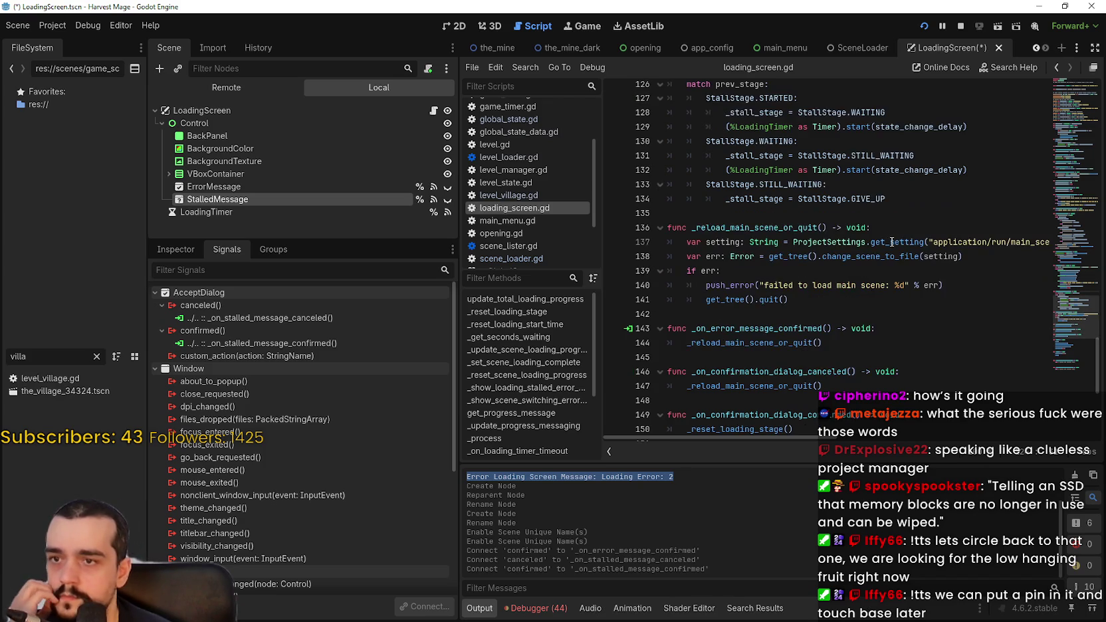
pyautogui.scroll(-3, 891, 242)
pyautogui.click(1058, 212)
pyautogui.moveTo(1058, 212)
pyautogui.mouseDown()
pyautogui.moveTo(1070, 127)
pyautogui.moveTo(1070, 182)
pyautogui.moveTo(1053, 196)
pyautogui.moveTo(1041, 268)
pyautogui.moveTo(1046, 218)
pyautogui.mouseUp()
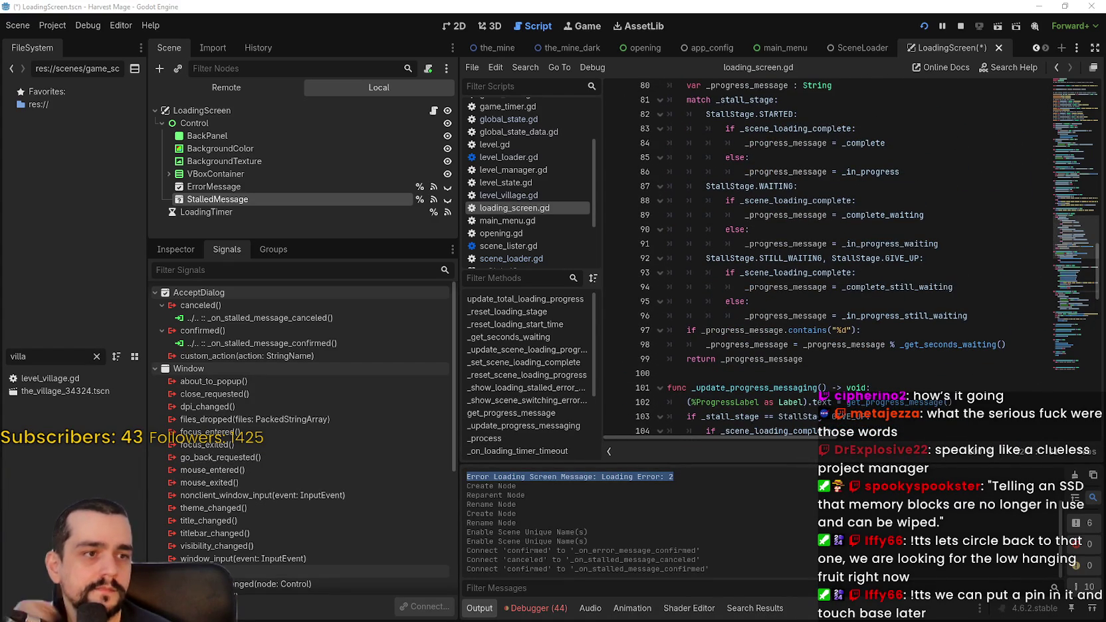
# Start an 'if' line at the top of _show_loading_stalled_error_message on line 69.
pyautogui.click(778, 286)
pyautogui.hotkey('ctrl', 'f')
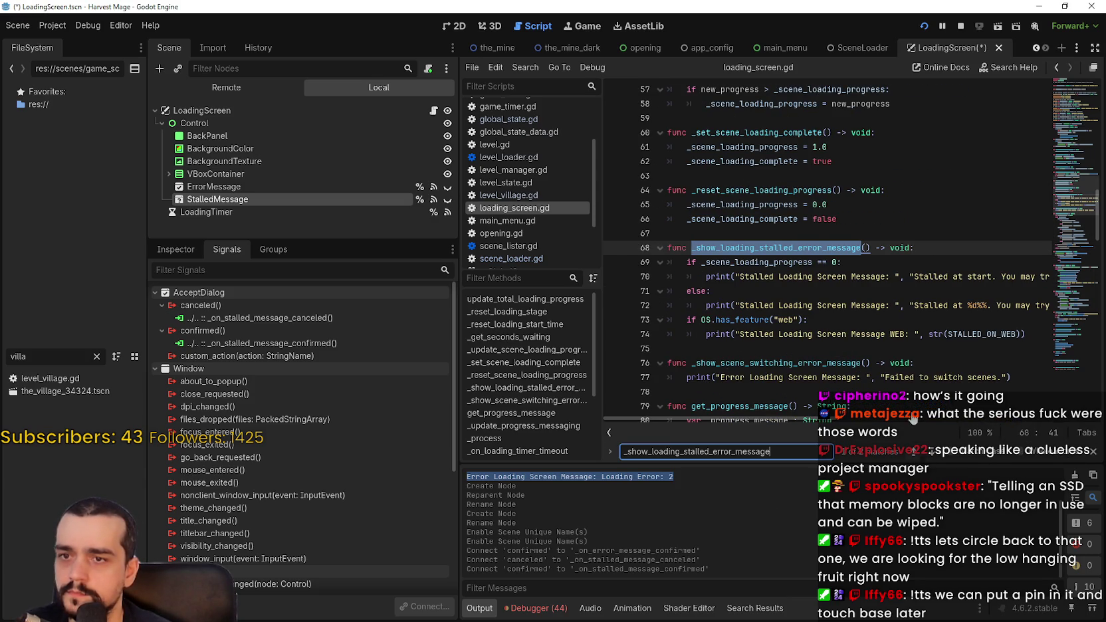
pyautogui.keyDown('ctrl'); pyautogui.click(818, 248); pyautogui.keyUp('ctrl')
pyautogui.doubleClick(796, 219)
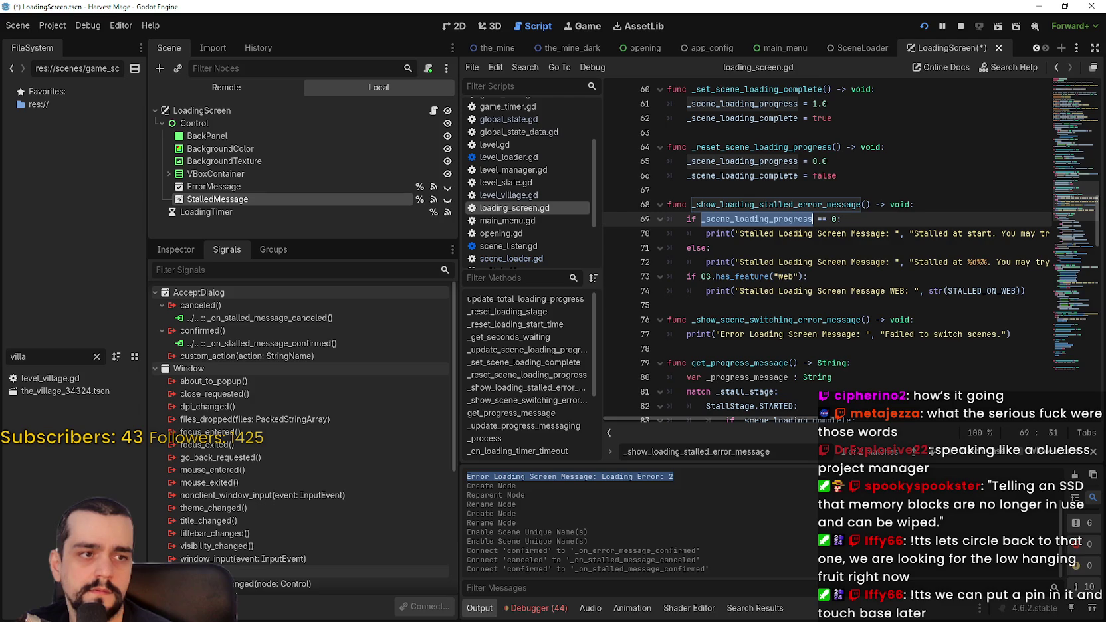
pyautogui.click(953, 202)
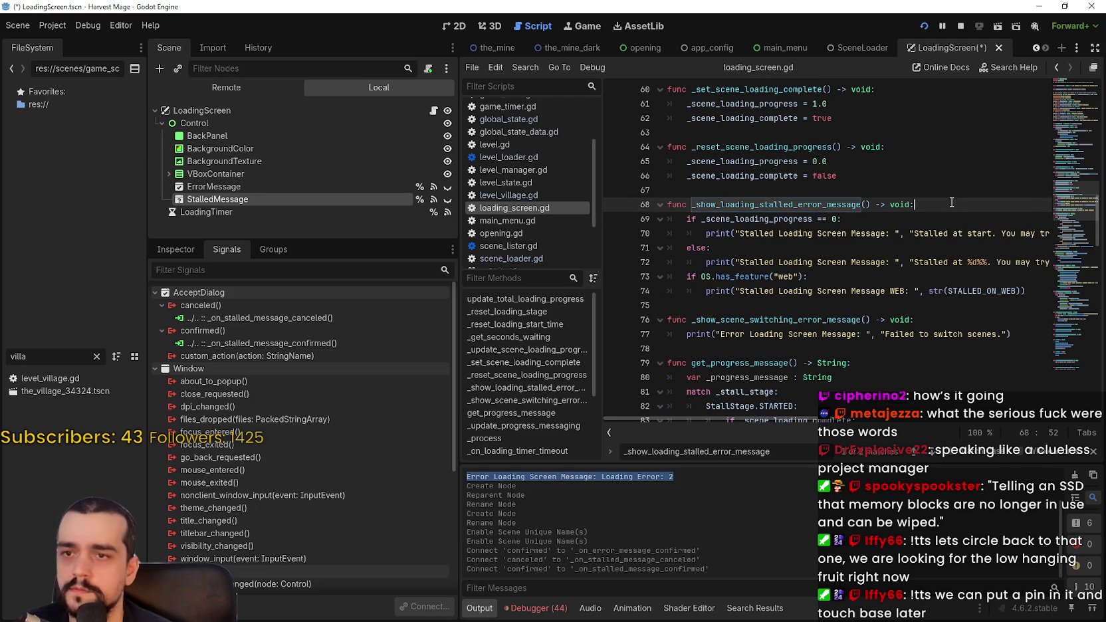
pyautogui.press('Return')
pyautogui.write('if')
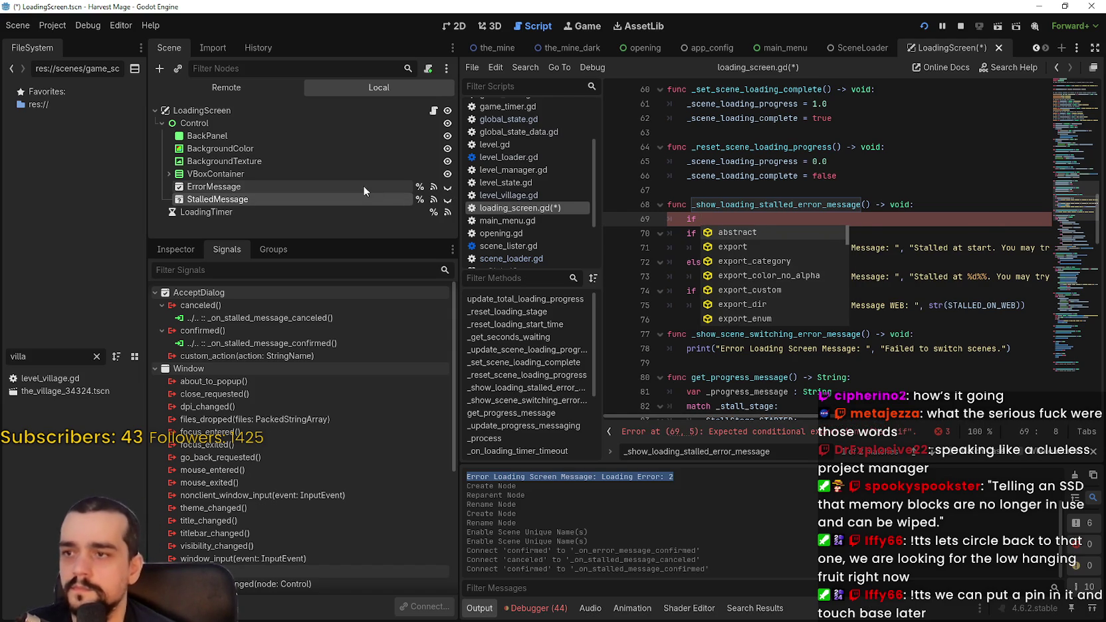
# Complete line 69 as 'if %StalledMessage.visible:' with an early 'return' body.
pyautogui.moveTo(372, 199); pyautogui.dragTo(766, 226)
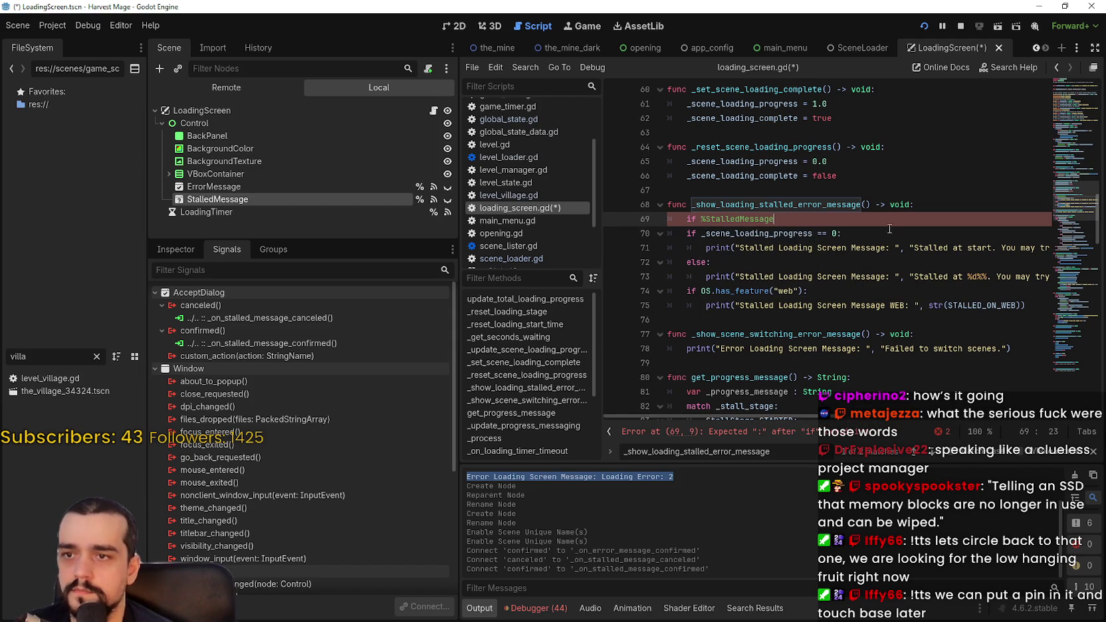
pyautogui.write('.di')
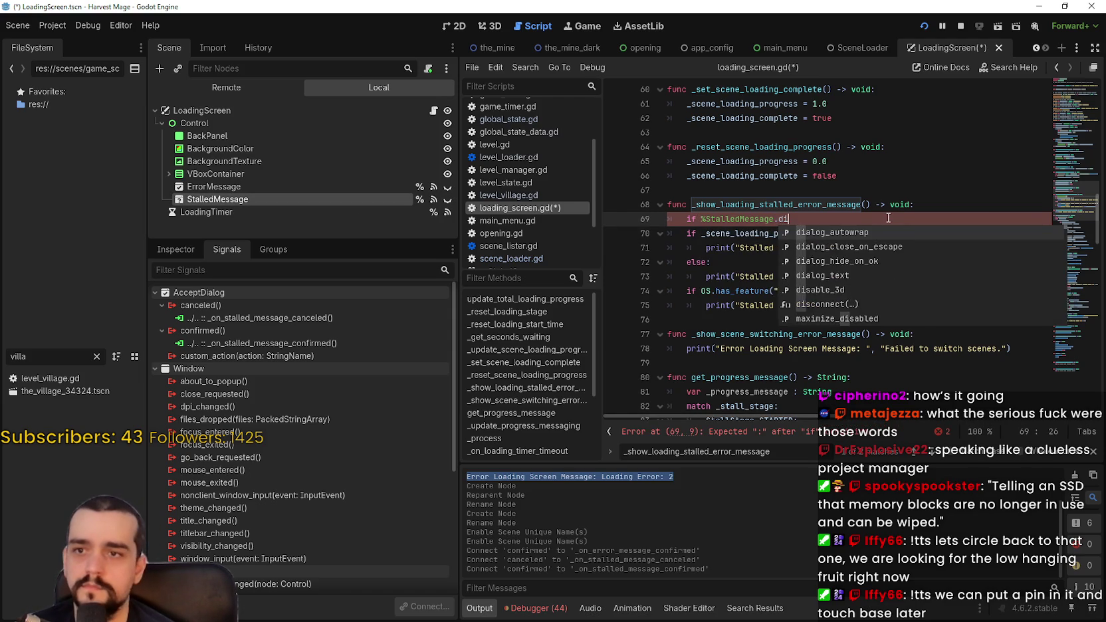
pyautogui.write('alog_te')
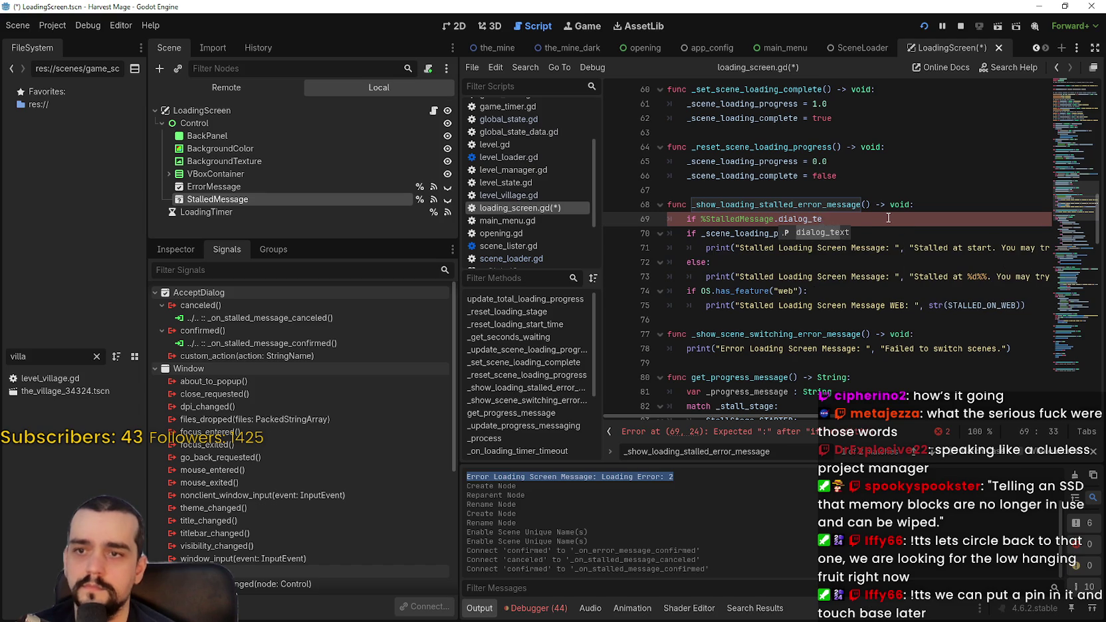
pyautogui.write('xt = "Stalled')
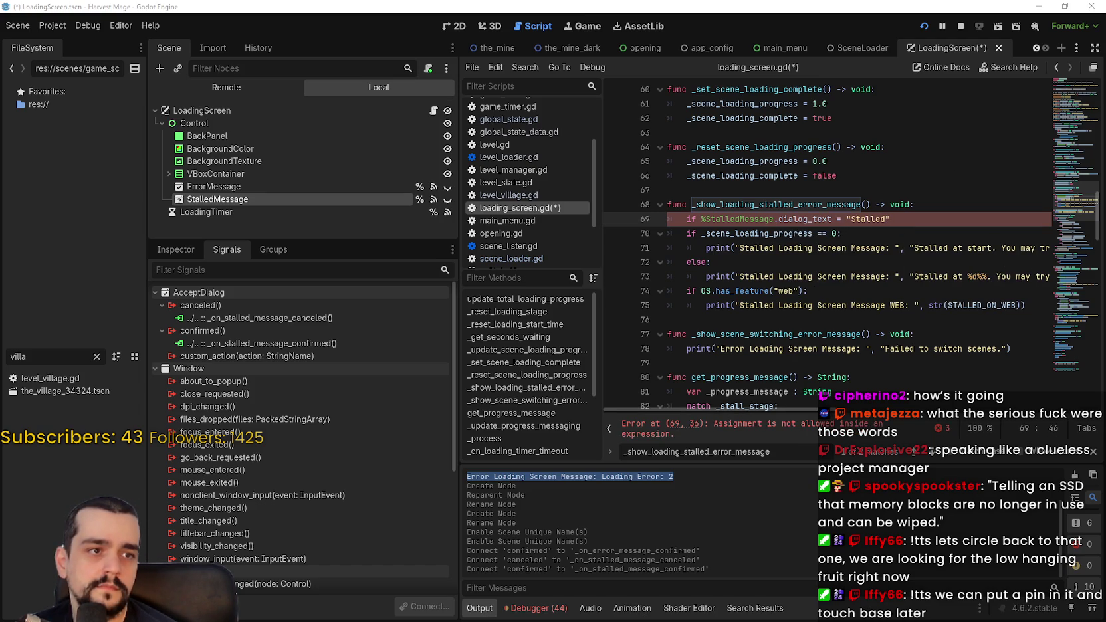
pyautogui.click(852, 232)
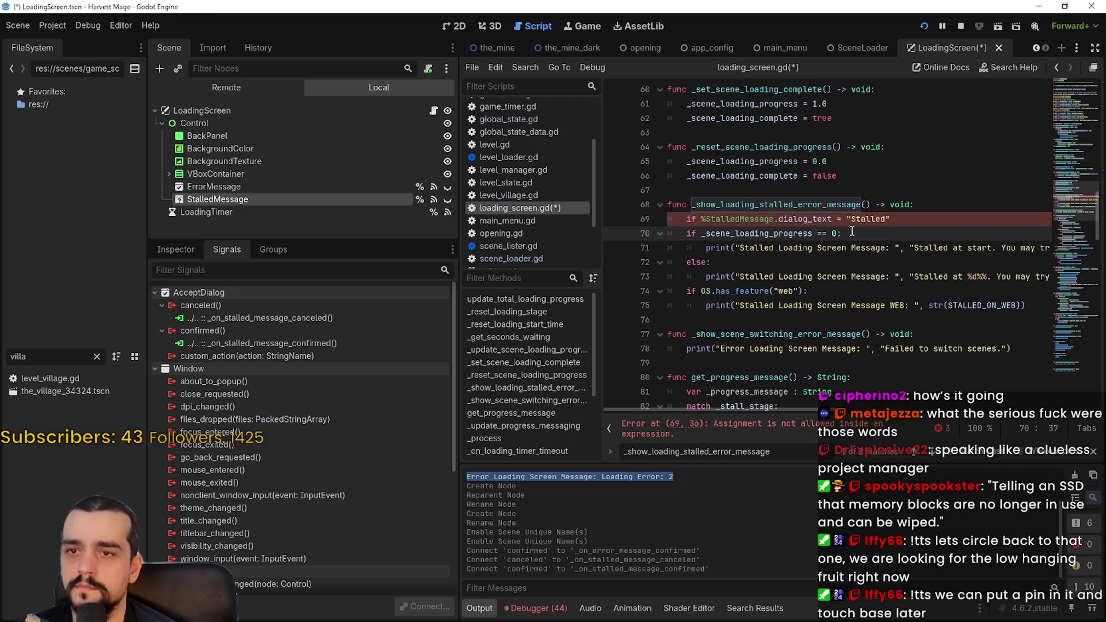
pyautogui.moveTo(809, 219); pyautogui.dragTo(948, 219)
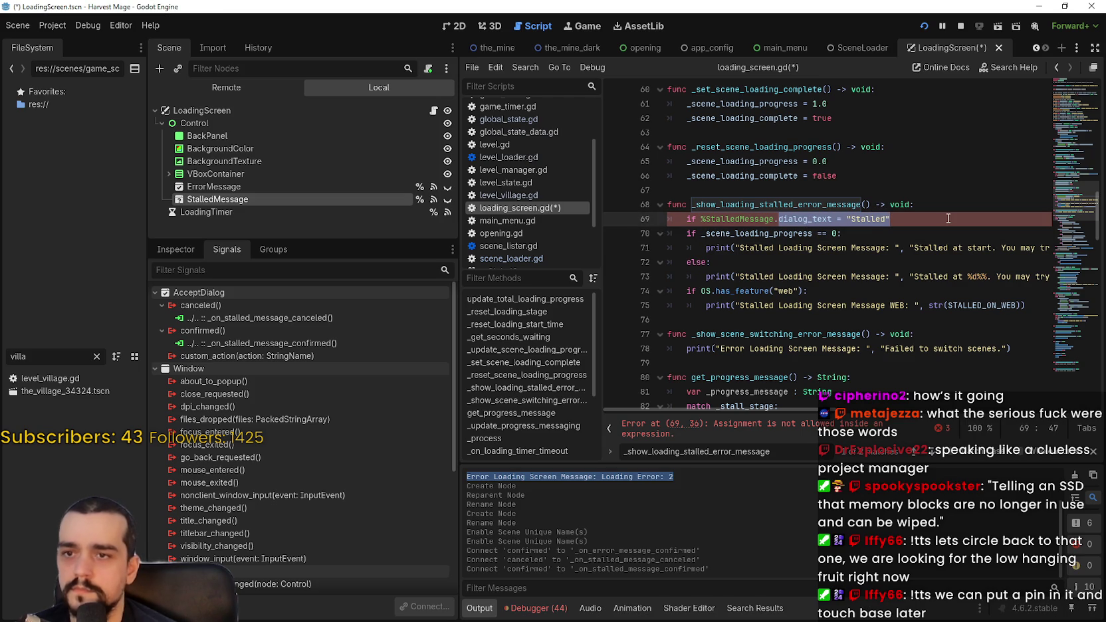
pyautogui.press('BackSpace')
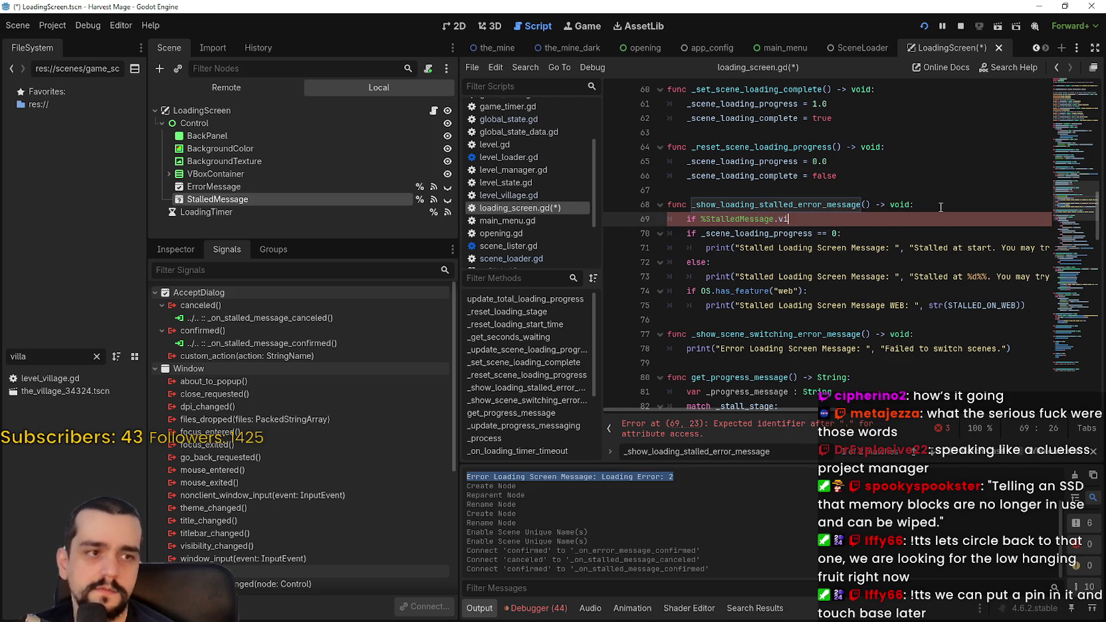
pyautogui.write('sible:')
pyautogui.press('Return')
pyautogui.write('return')
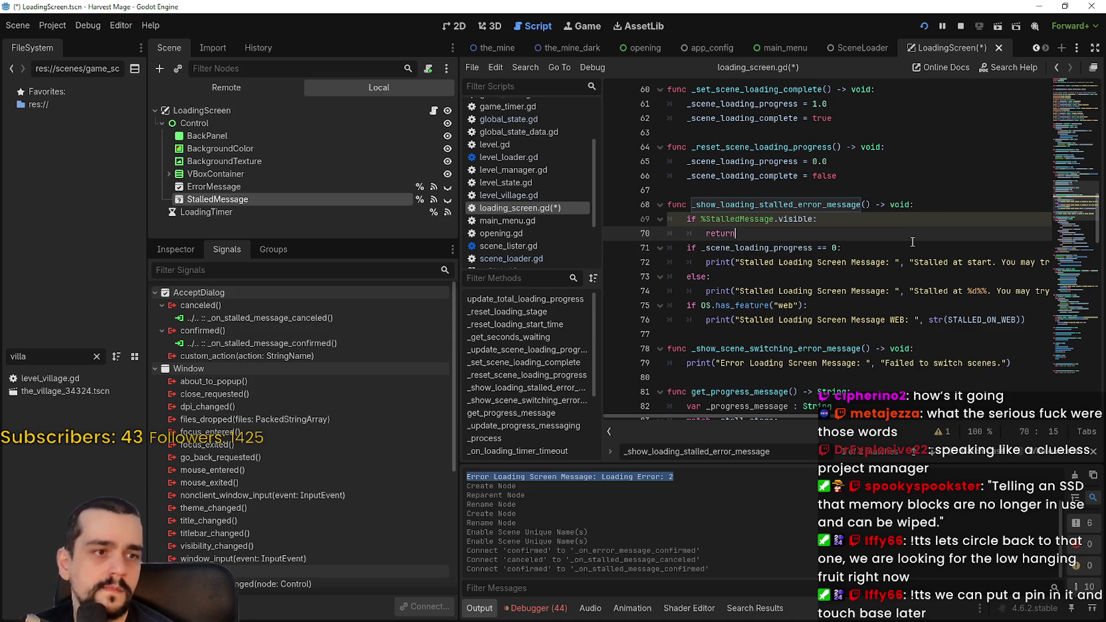
pyautogui.click(837, 261)
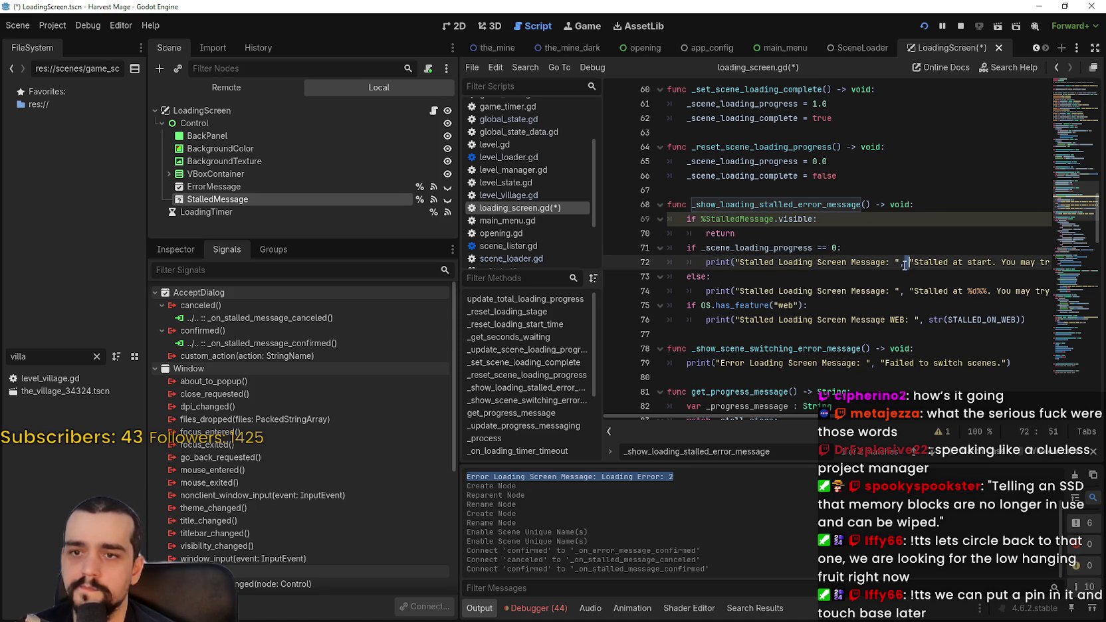
pyautogui.moveTo(755, 264); pyautogui.dragTo(1077, 264)
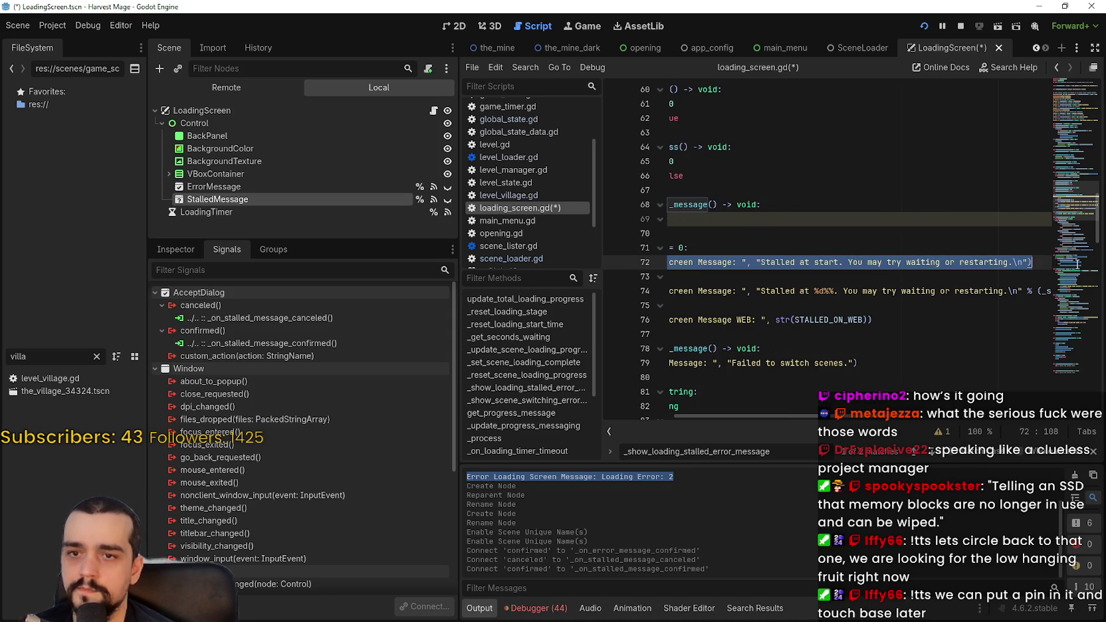
# Add a %StalledMessage.dialog_text assignment under the at-start print line.
pyautogui.click(1033, 263)
pyautogui.press('Return')
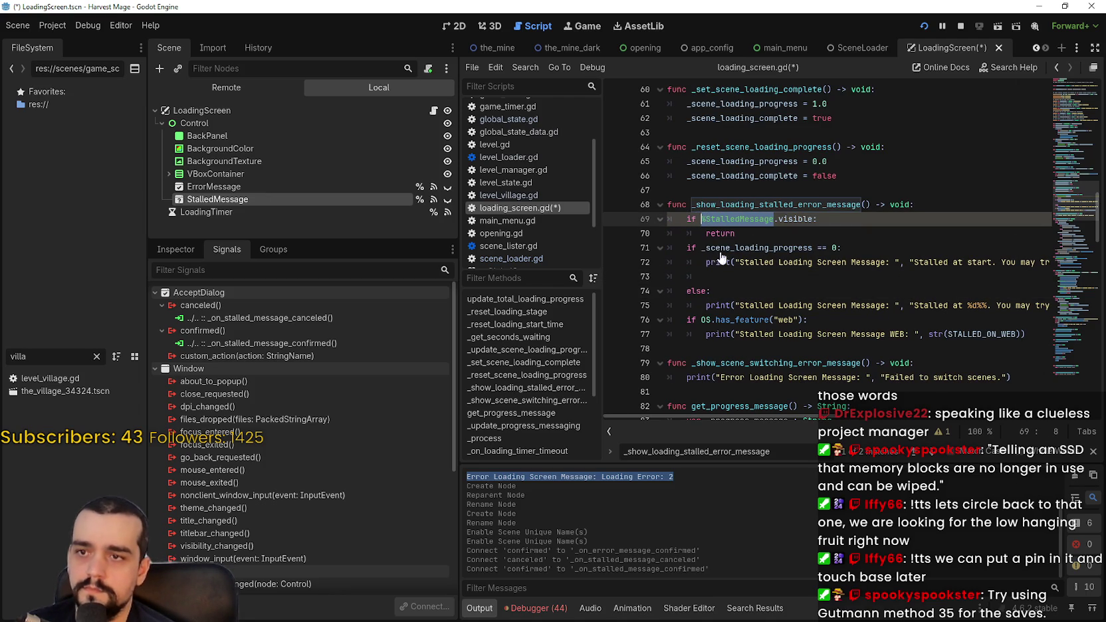
pyautogui.write('%StalledMessage.')
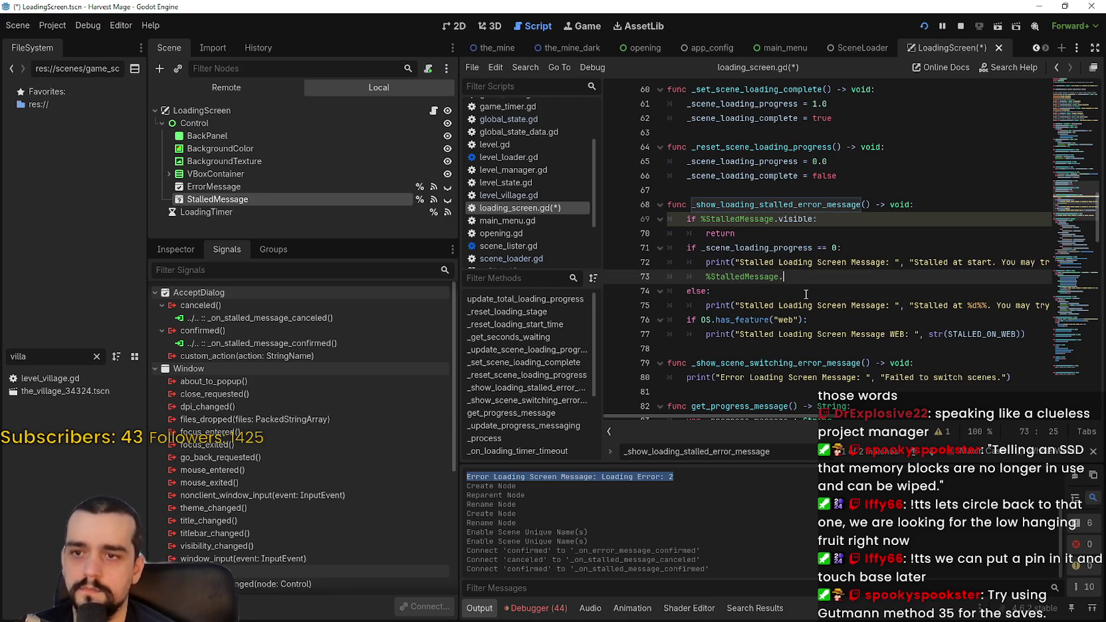
pyautogui.write('dialog')
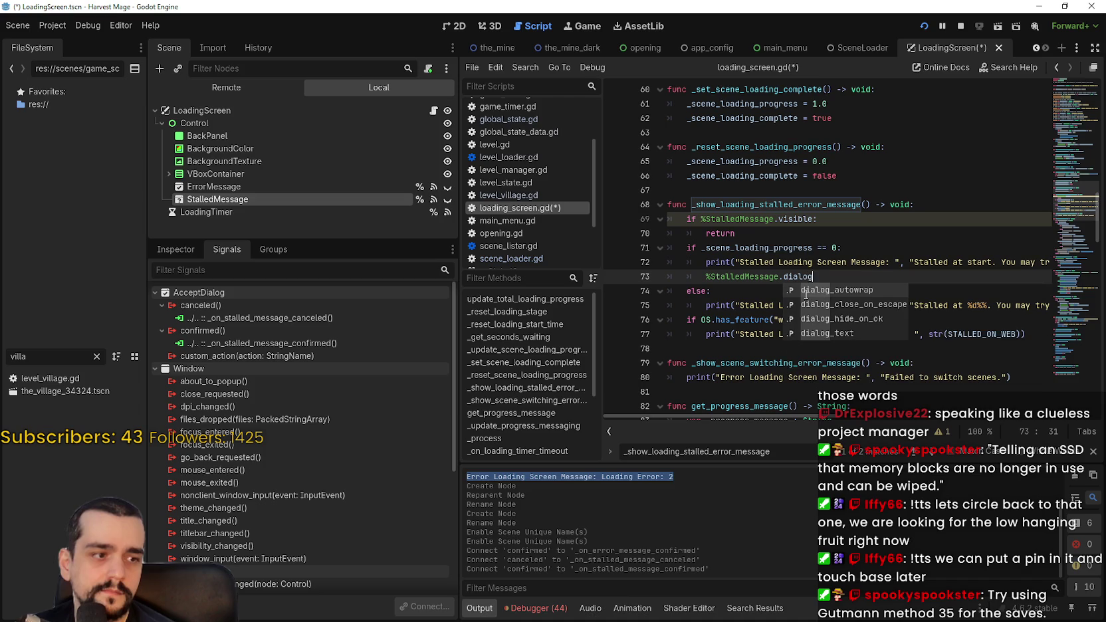
pyautogui.write('_text')
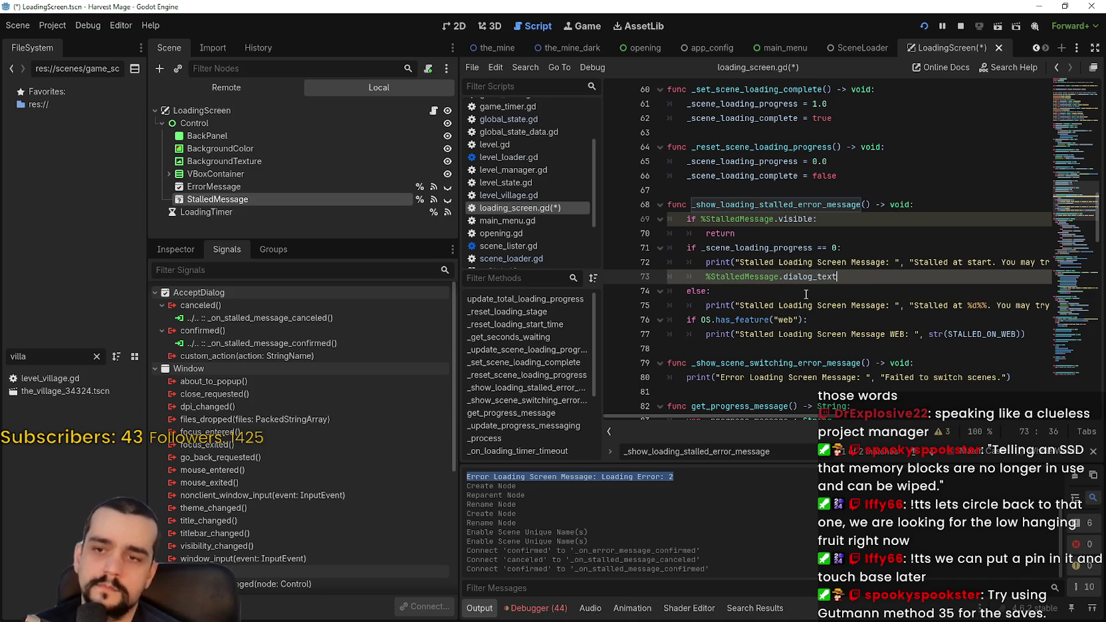
pyautogui.write(' = "')
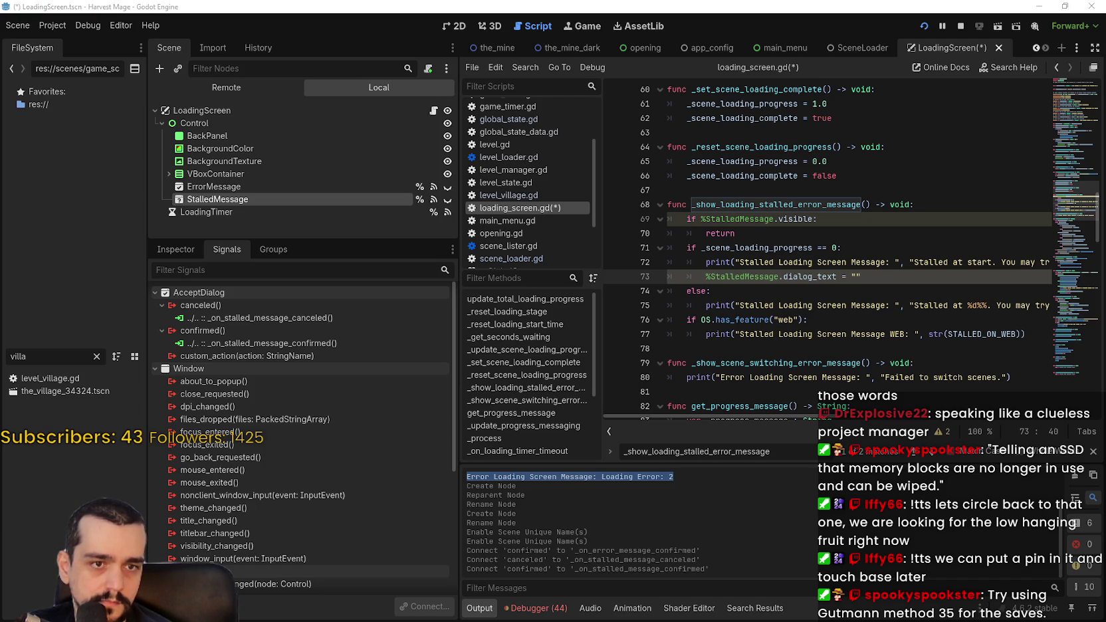
pyautogui.click(873, 263)
pyautogui.moveTo(914, 261)
pyautogui.mouseDown()
pyautogui.moveTo(1099, 267)
pyautogui.moveTo(1025, 264)
pyautogui.mouseUp()
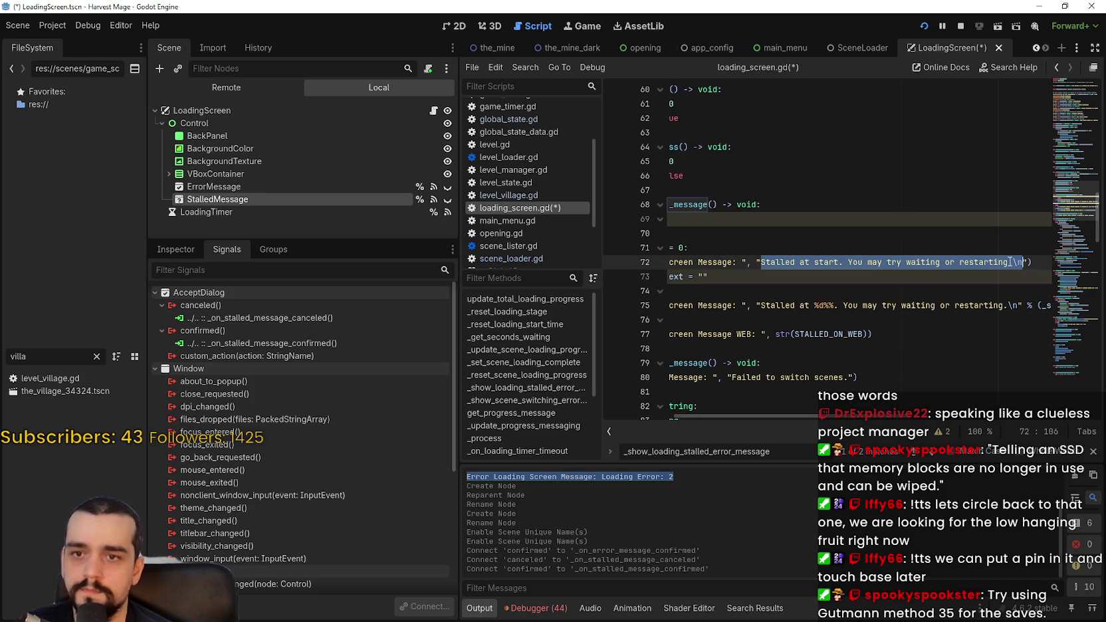
pyautogui.moveTo(702, 271); pyautogui.dragTo(738, 287)
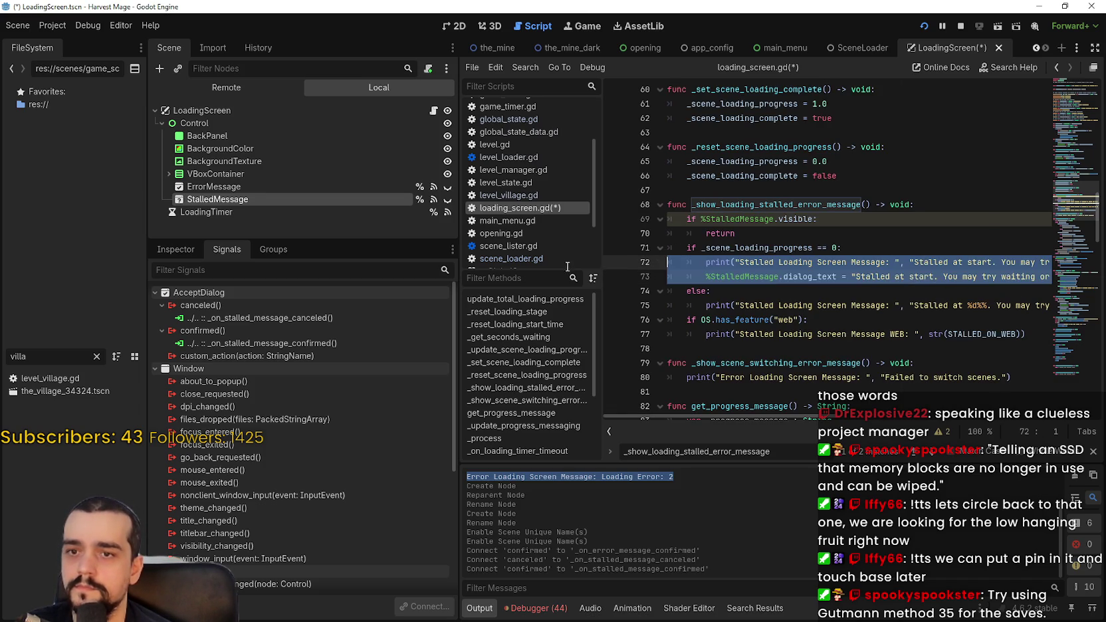
pyautogui.click(760, 293)
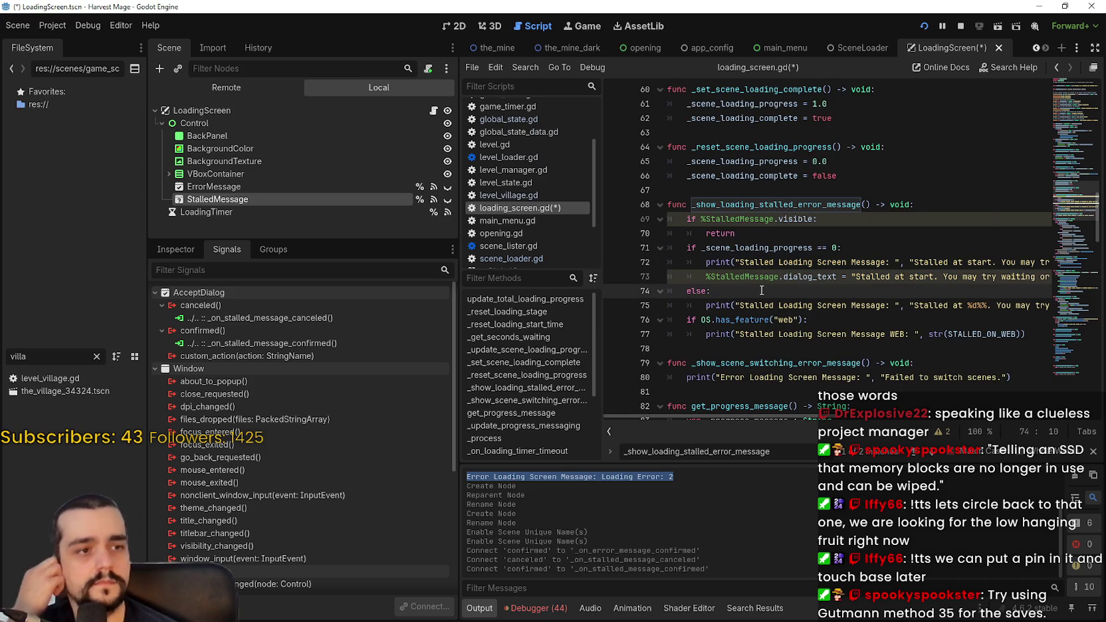
pyautogui.moveTo(705, 276)
pyautogui.mouseDown()
pyautogui.moveTo(1086, 293)
pyautogui.moveTo(1083, 279)
pyautogui.mouseUp()
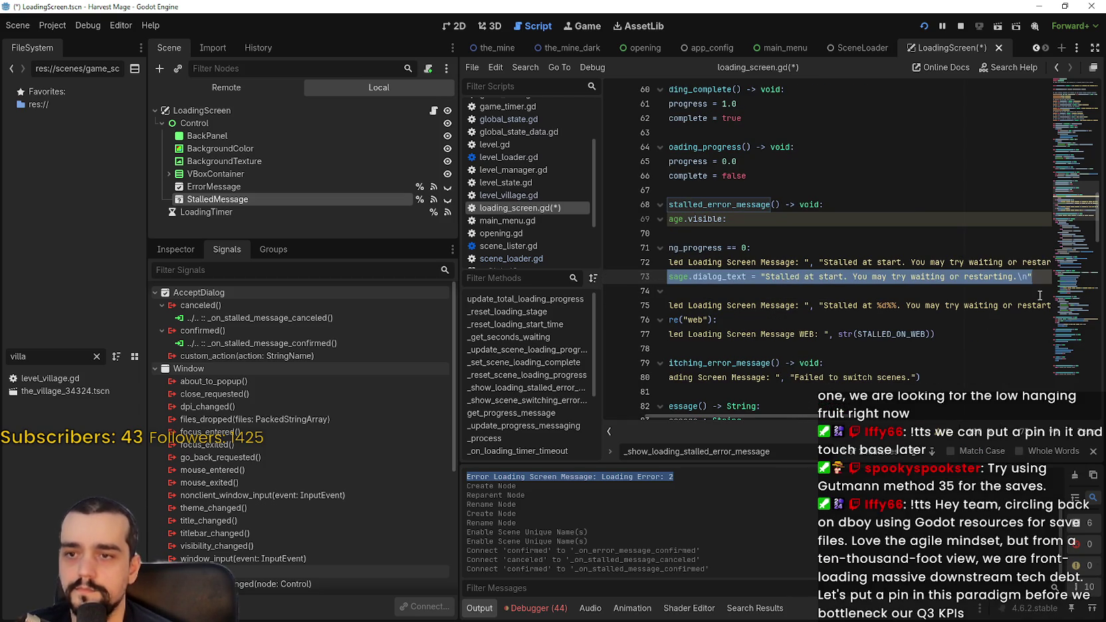
# Add a matching %StalledMessage.dialog_text line using the percentage stalled message.
pyautogui.click(997, 305)
pyautogui.moveTo(901, 305); pyautogui.dragTo(1053, 303)
pyautogui.click(1050, 305)
pyautogui.press('Return')
pyautogui.write('%StalledMessage.dialog_text = "Stalled at start. You may try waiting or restarting.\\n"')
pyautogui.press('Home')
pyautogui.click(917, 320)
pyautogui.moveTo(1009, 305)
pyautogui.mouseDown()
pyautogui.moveTo(1083, 305)
pyautogui.moveTo(989, 305)
pyautogui.moveTo(1028, 305)
pyautogui.mouseUp()
pyautogui.click(766, 329)
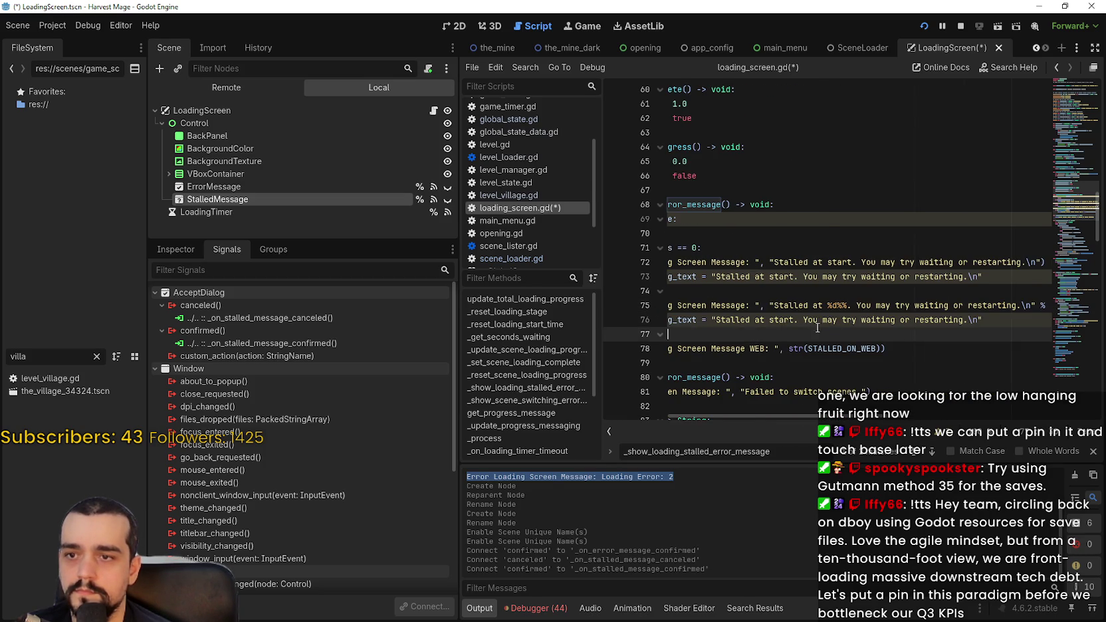
pyautogui.moveTo(715, 319); pyautogui.dragTo(977, 317)
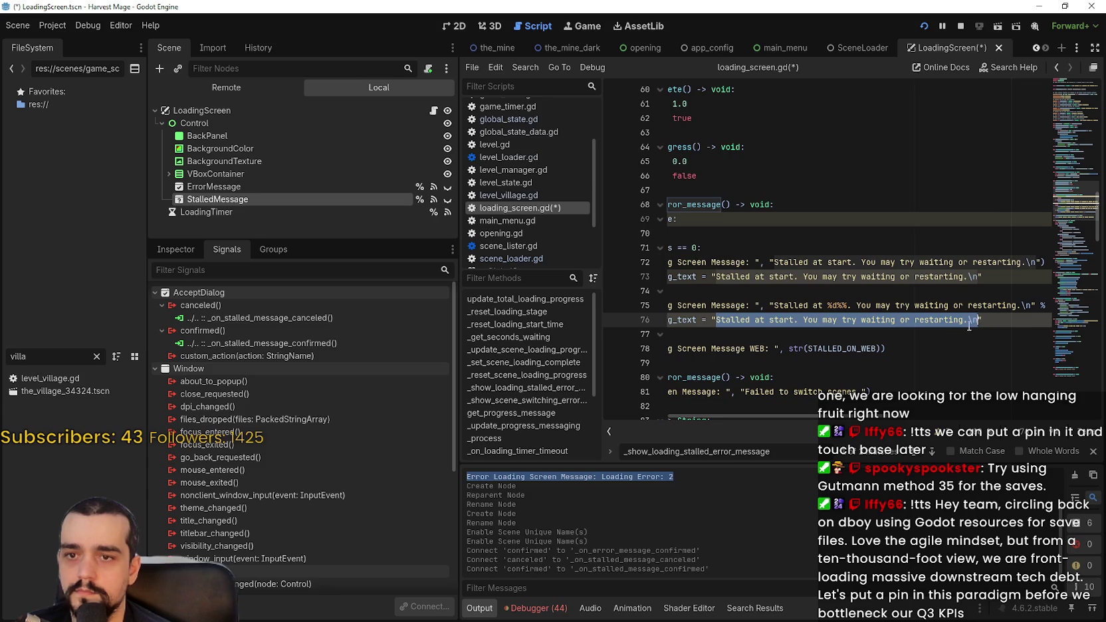
pyautogui.write('Stalled at %d%%. You may try waiting or restarting.\\n" % (_scene_loading_progress * 100.0)')
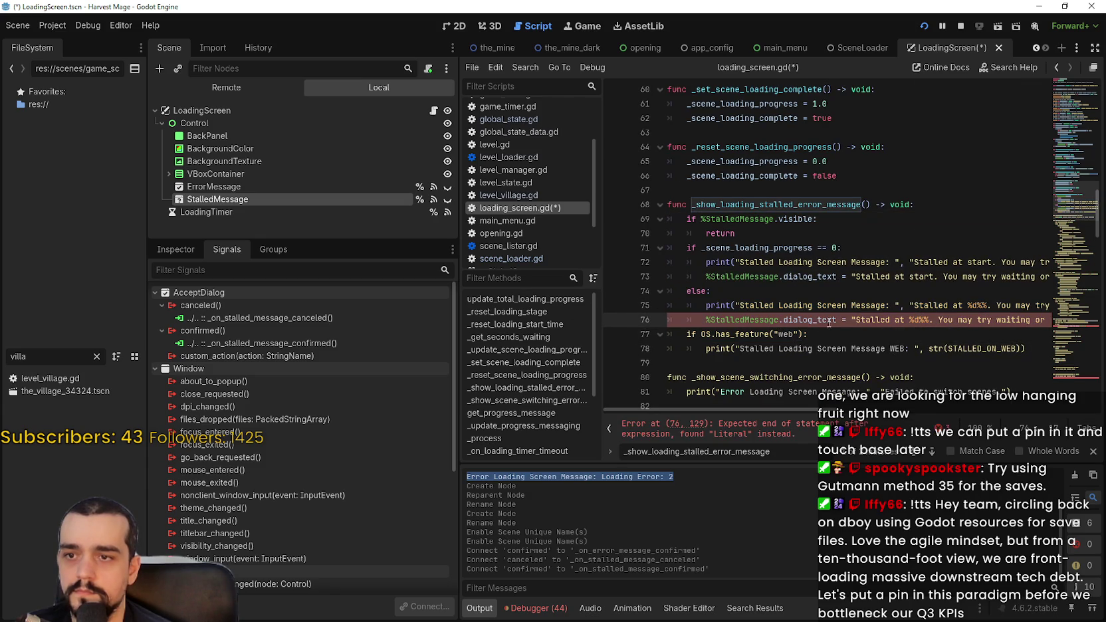
pyautogui.click(824, 329)
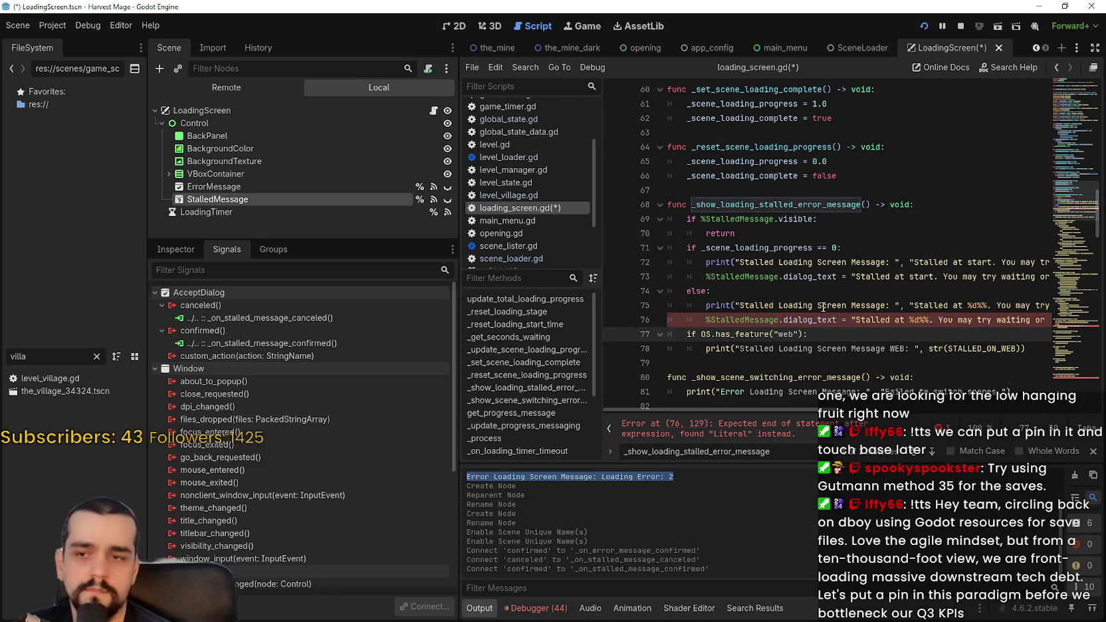
# Remove the stray quote on line 76 to fix the parse error.
pyautogui.click(718, 432)
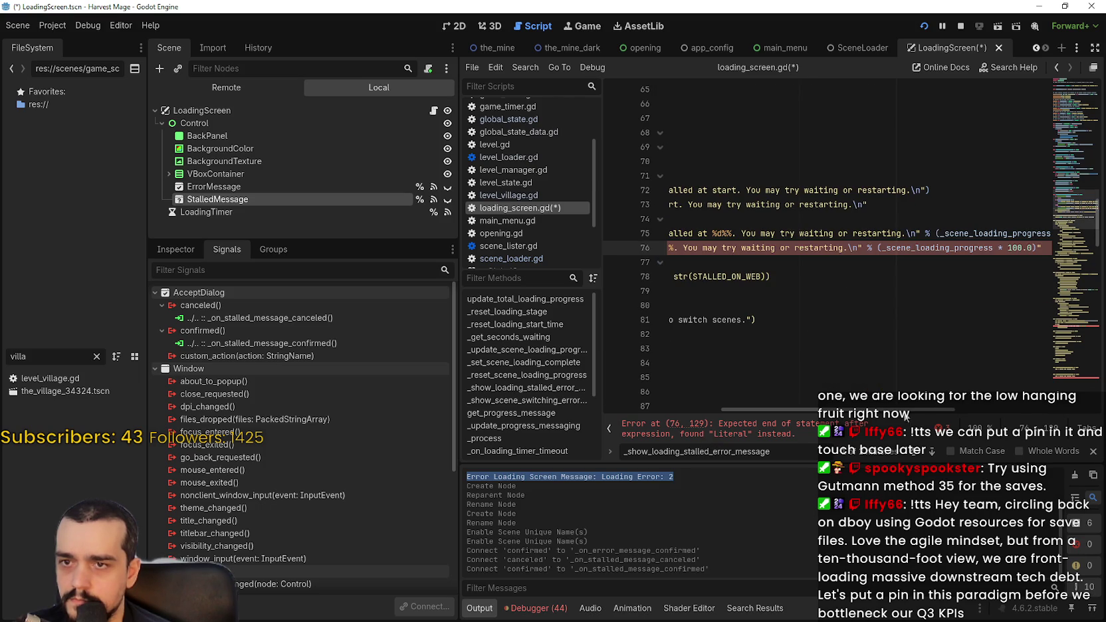
pyautogui.moveTo(909, 410); pyautogui.dragTo(932, 411)
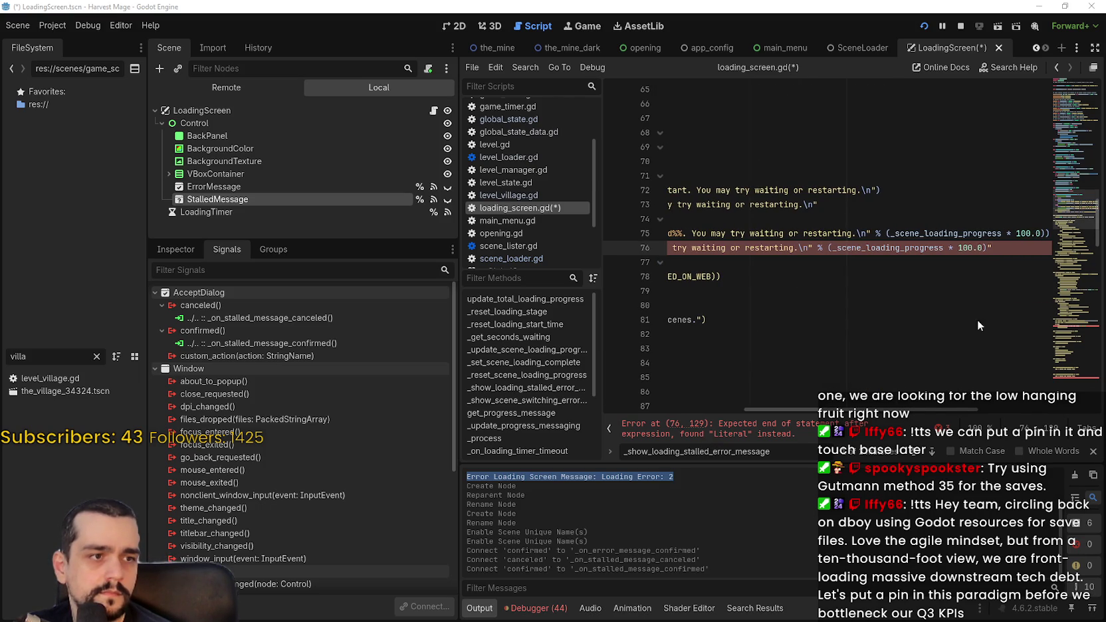
pyautogui.press('BackSpace')
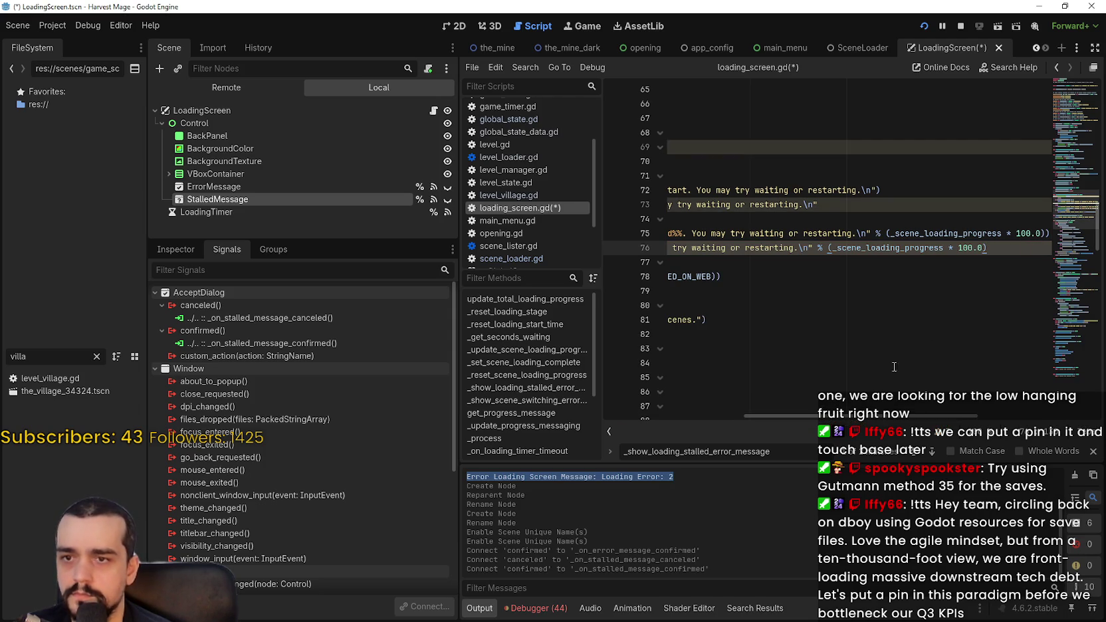
pyautogui.moveTo(860, 416); pyautogui.dragTo(719, 411)
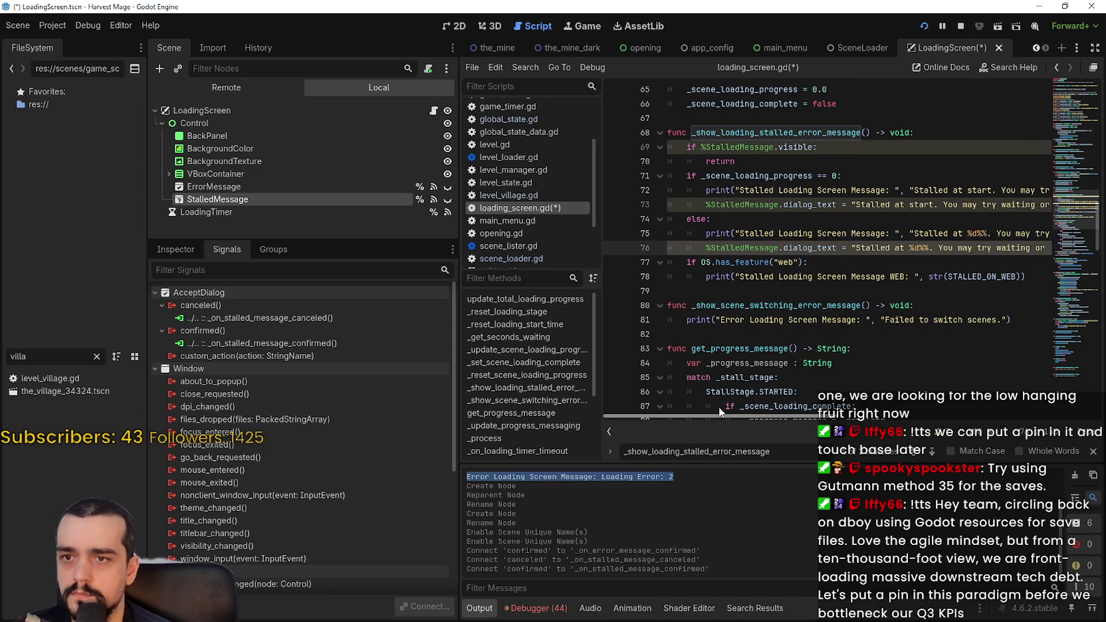
pyautogui.moveTo(788, 408)
pyautogui.mouseDown()
pyautogui.moveTo(930, 412)
pyautogui.moveTo(641, 384)
pyautogui.mouseUp()
pyautogui.press('Up')
pyautogui.press('Up')
pyautogui.press('Up')
pyautogui.press('Down')
pyautogui.press('Down')
pyautogui.press('Down')
pyautogui.press('Up')
pyautogui.press('Up')
pyautogui.press('Up')
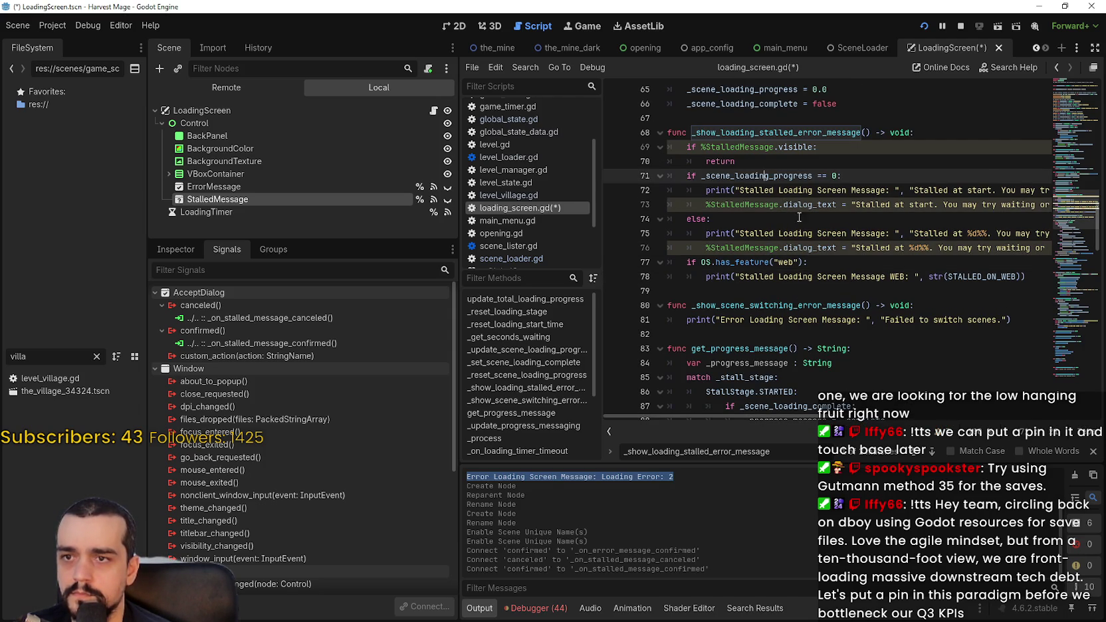
# End the stalled-loading function with %StalledMessage.show() on line 79 and save.
pyautogui.click(783, 293)
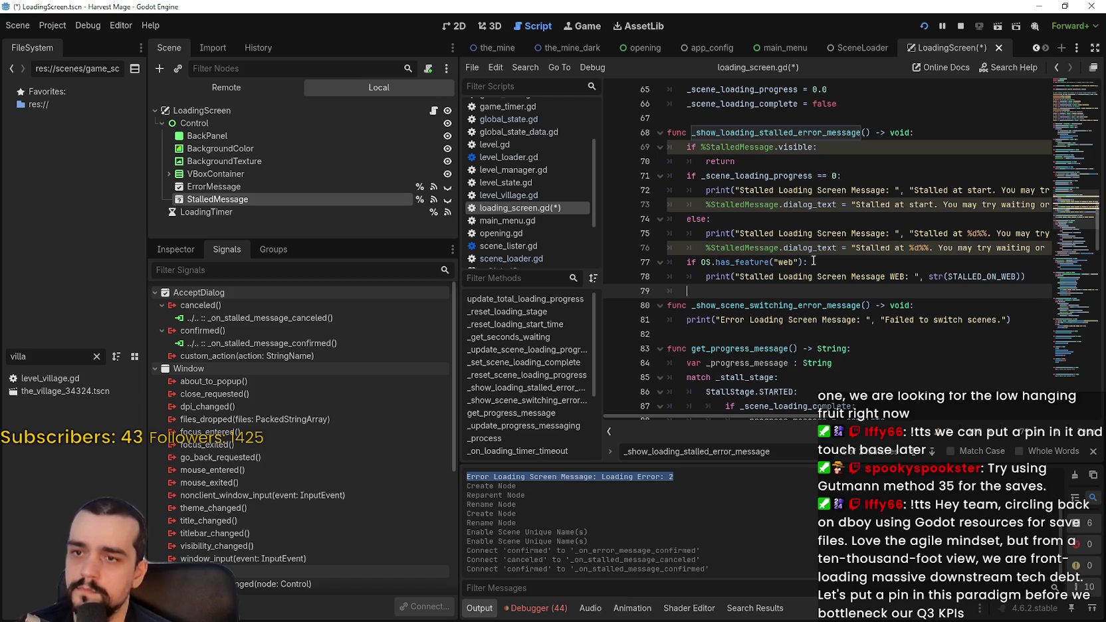
pyautogui.moveTo(778, 247); pyautogui.dragTo(693, 245)
pyautogui.hotkey('ctrl', 'c')
pyautogui.click(721, 291)
pyautogui.hotkey('ctrl', 'v')
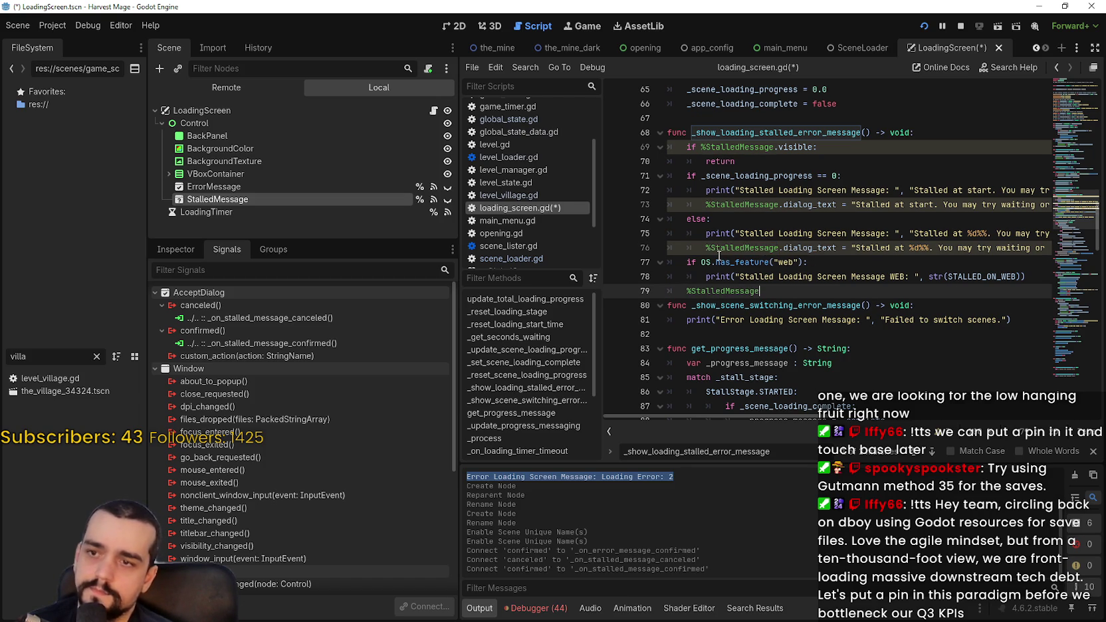
pyautogui.write('show')
pyautogui.press('Return')
pyautogui.hotkey('ctrl', 's')
pyautogui.press('Return')
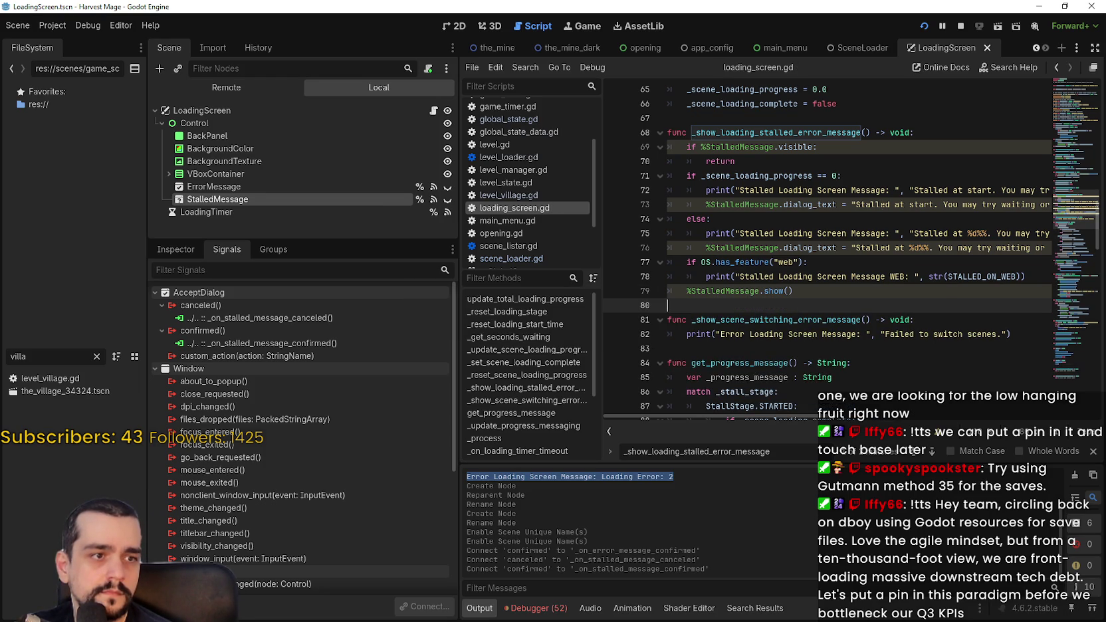
pyautogui.click(800, 343)
pyautogui.click(913, 320)
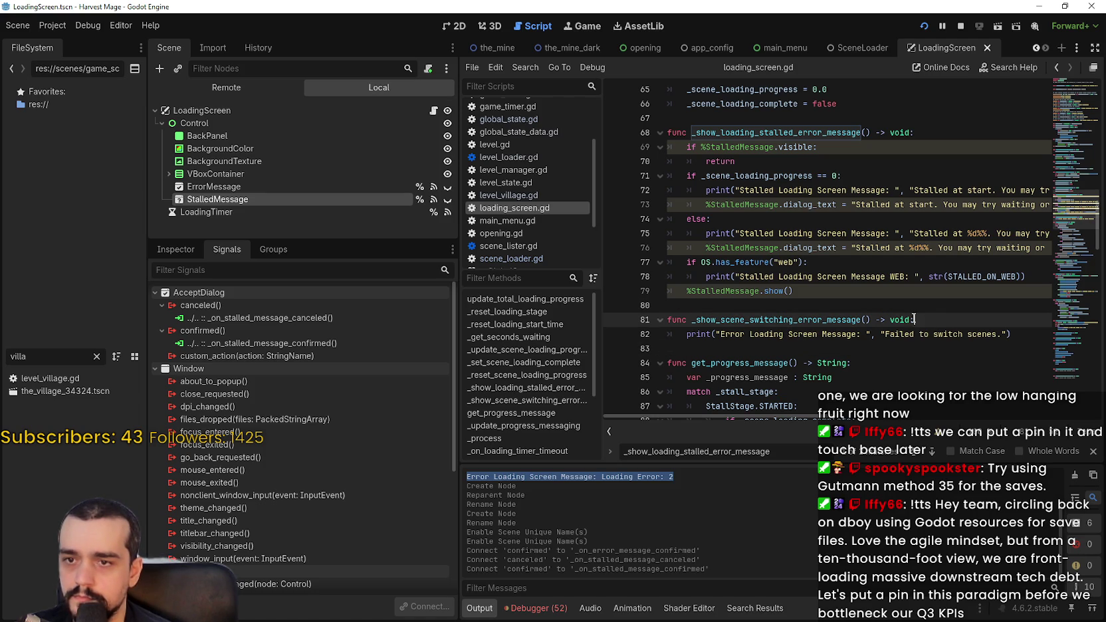
# Begin the scene-switching error function with 'if %ErrorMessage.visible: return' and save.
pyautogui.press('Return')
pyautogui.write('if ')
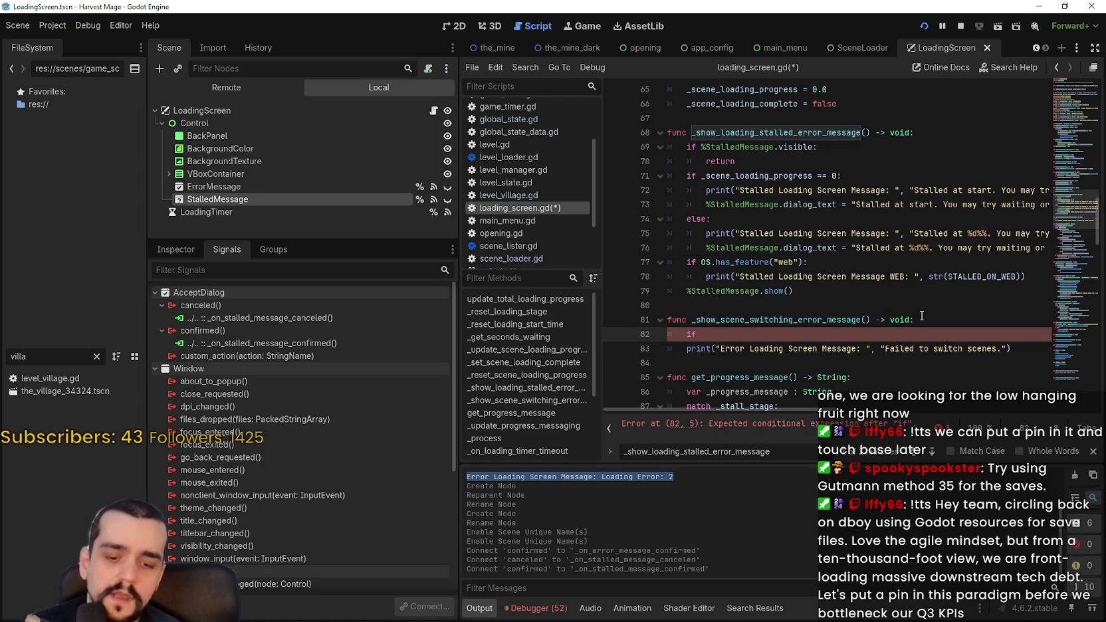
pyautogui.write('%Erro')
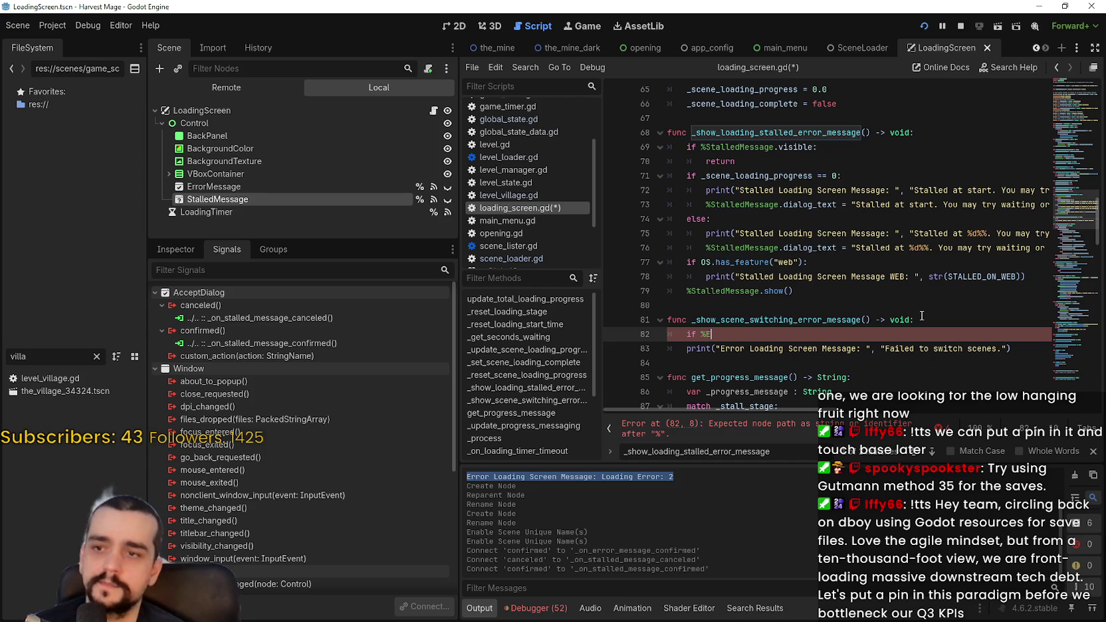
pyautogui.press('Return')
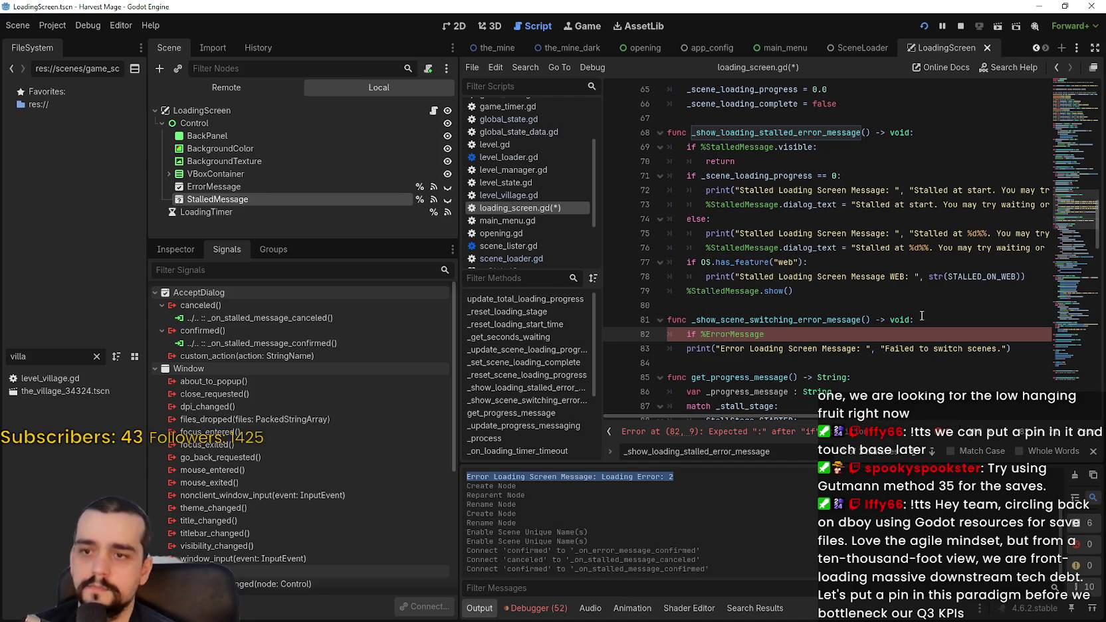
pyautogui.write('.visible')
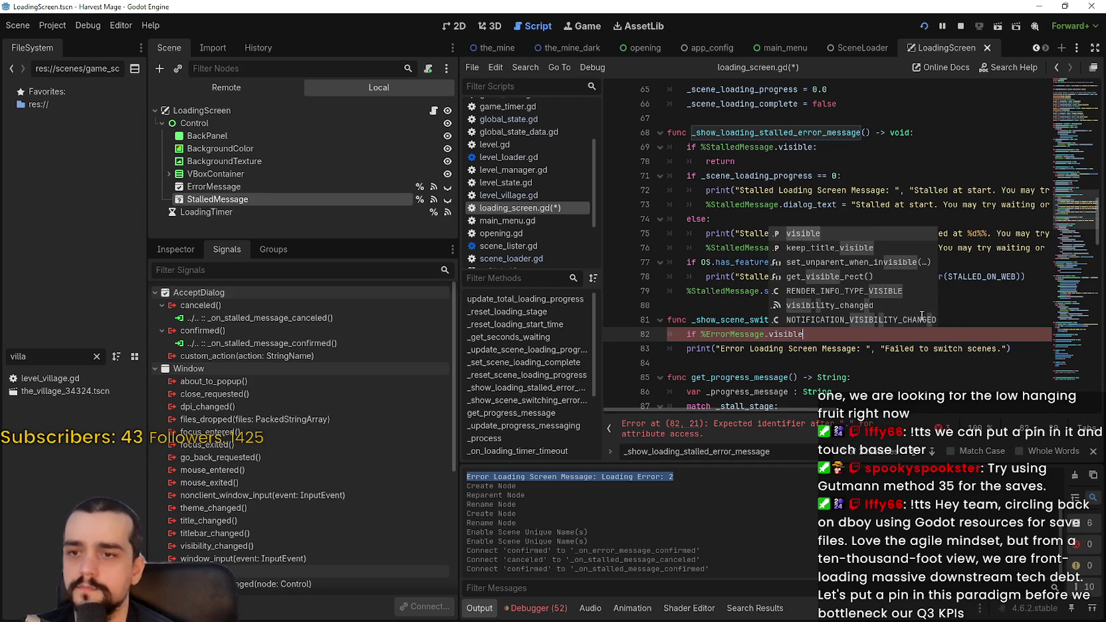
pyautogui.write(':')
pyautogui.press('Return')
pyautogui.write('return')
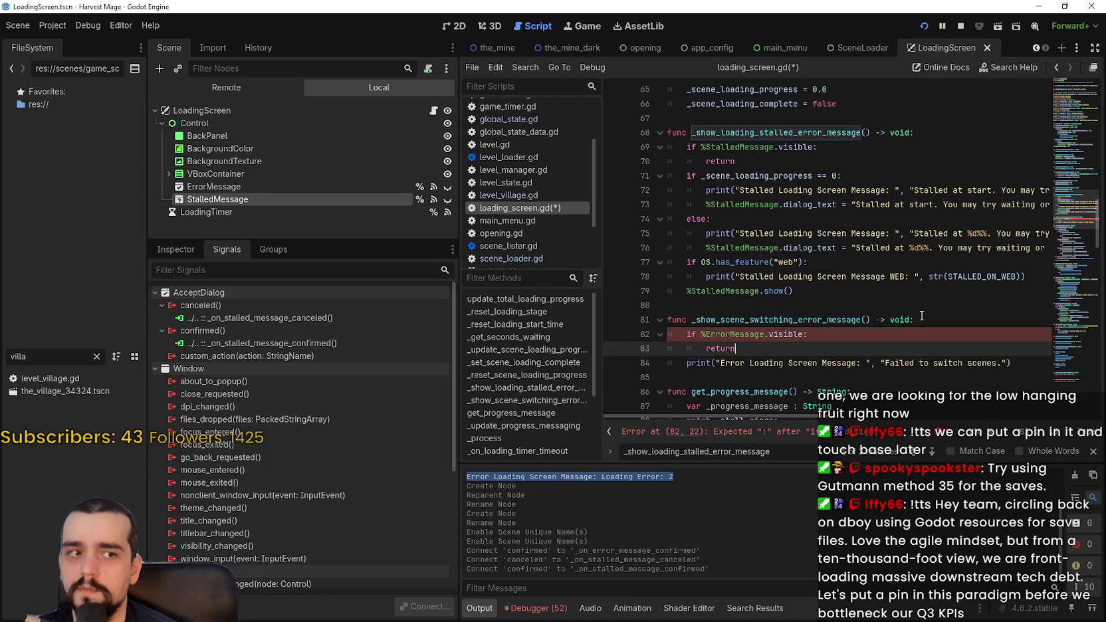
pyautogui.hotkey('ctrl', 's')
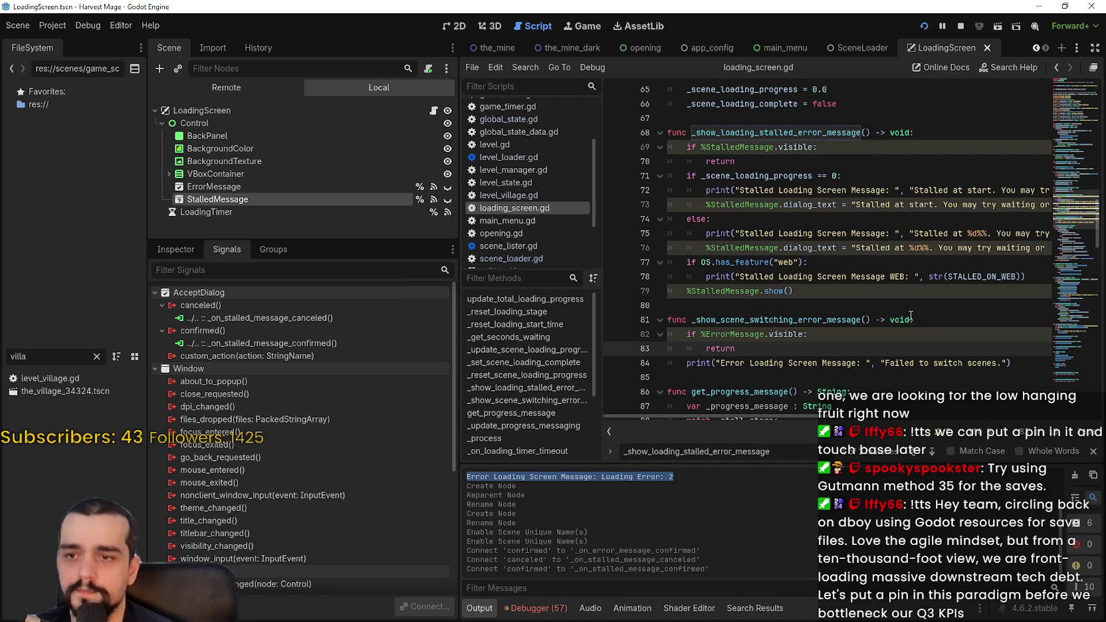
# Add a %ErrorMessage.dialog_text line starting with "Loading Error:".
pyautogui.moveTo(764, 334)
pyautogui.mouseDown()
pyautogui.moveTo(668, 334)
pyautogui.moveTo(689, 335)
pyautogui.mouseUp()
pyautogui.click(774, 354)
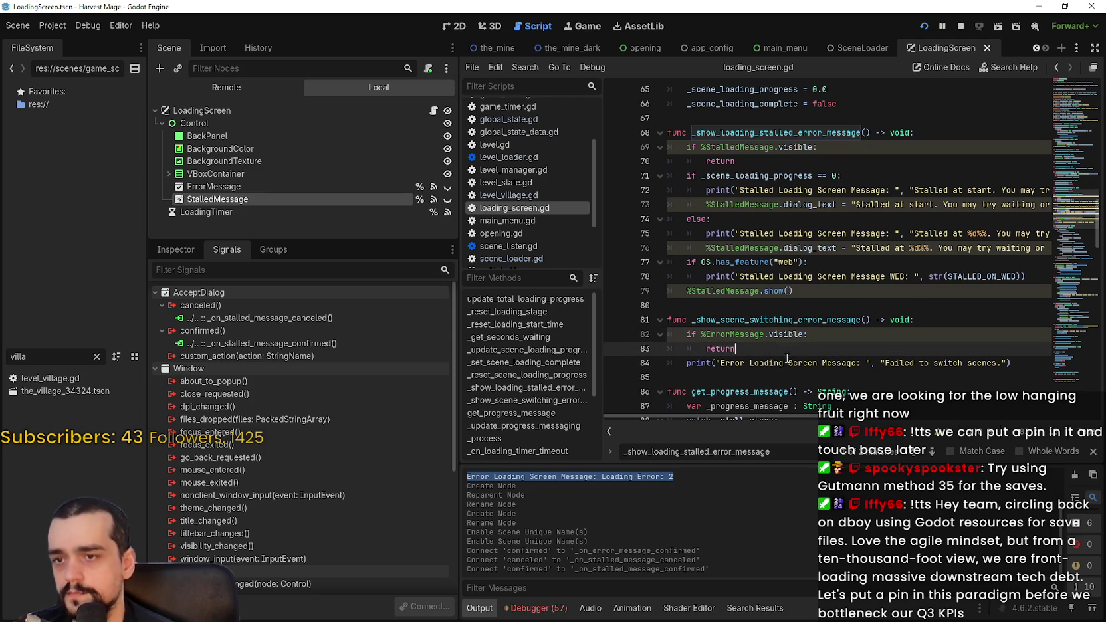
pyautogui.press('Return')
pyautogui.write('%ErrorMessage.')
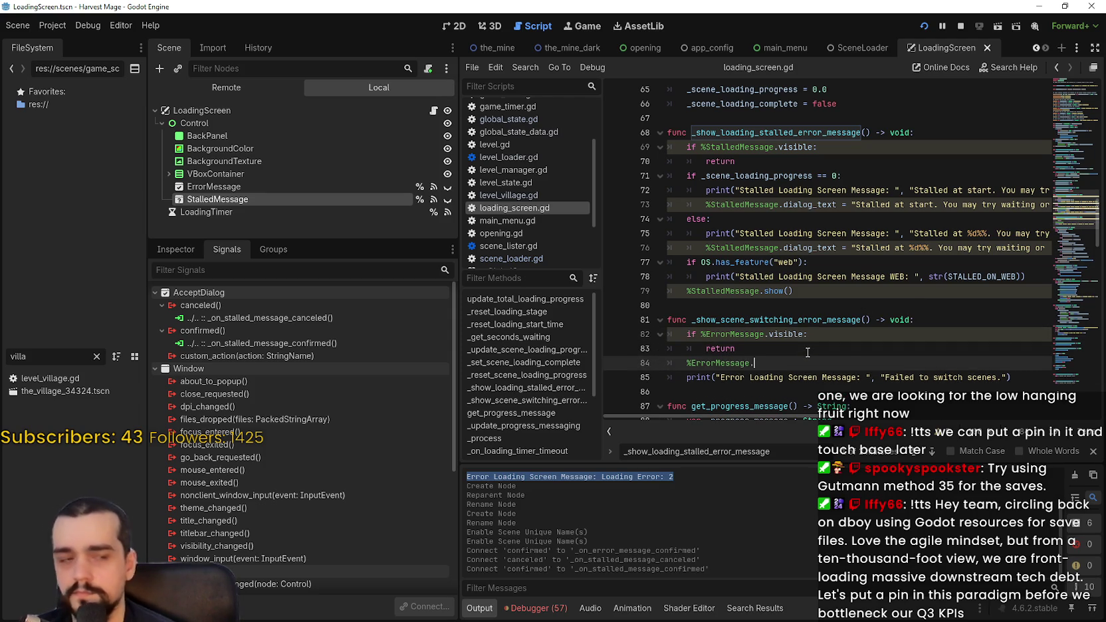
pyautogui.write('dialgo')
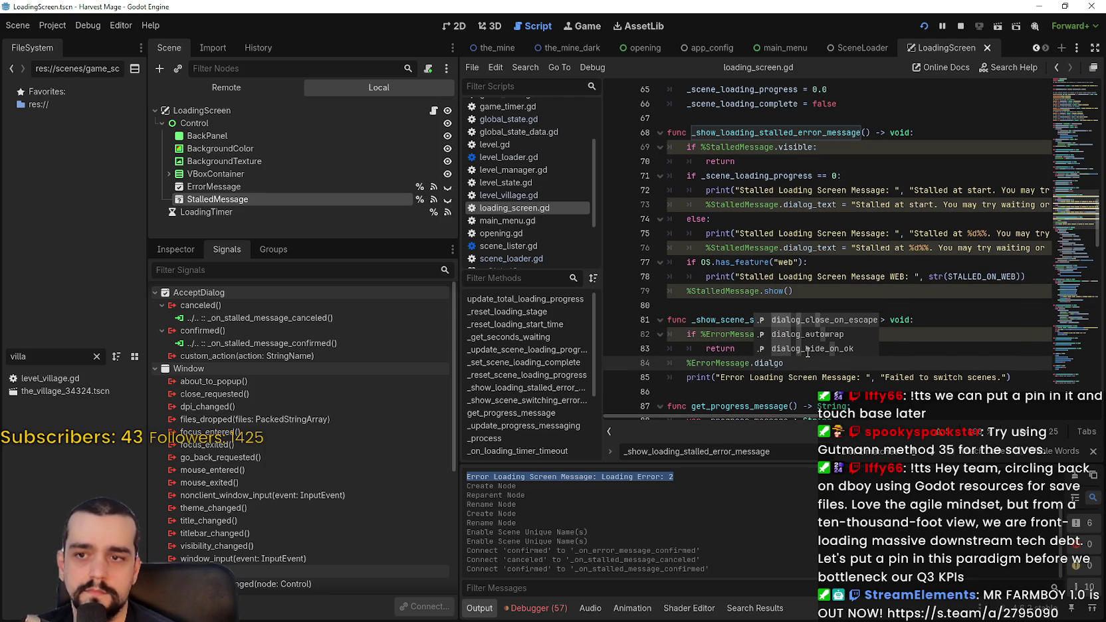
pyautogui.press('BackSpace')
pyautogui.press('BackSpace')
pyautogui.write('lo')
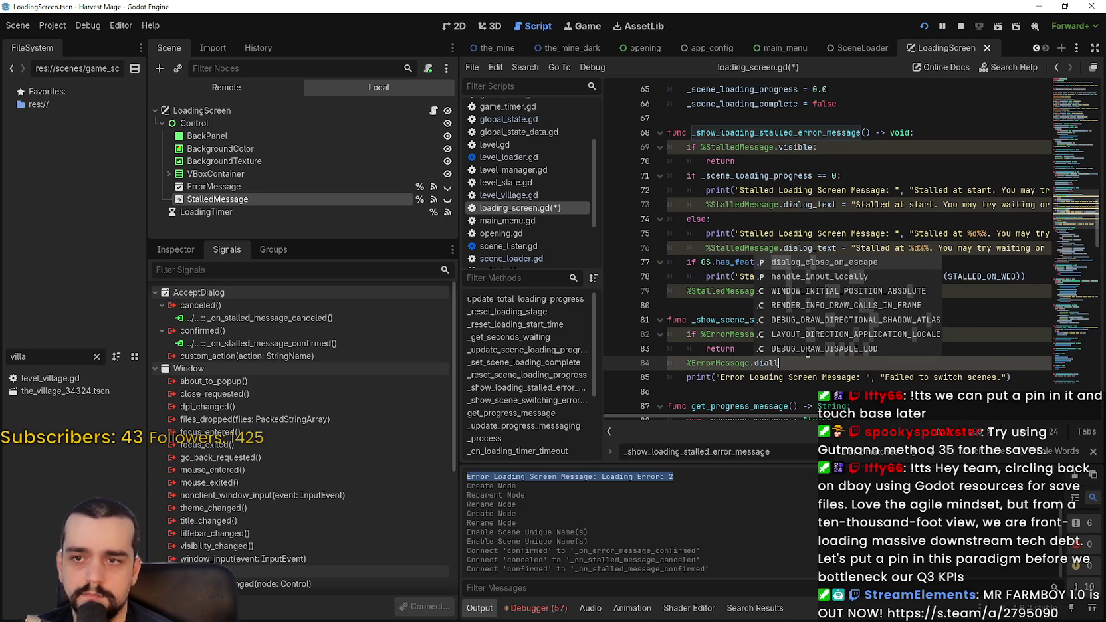
pyautogui.press('BackSpace')
pyautogui.press('BackSpace')
pyautogui.write('og')
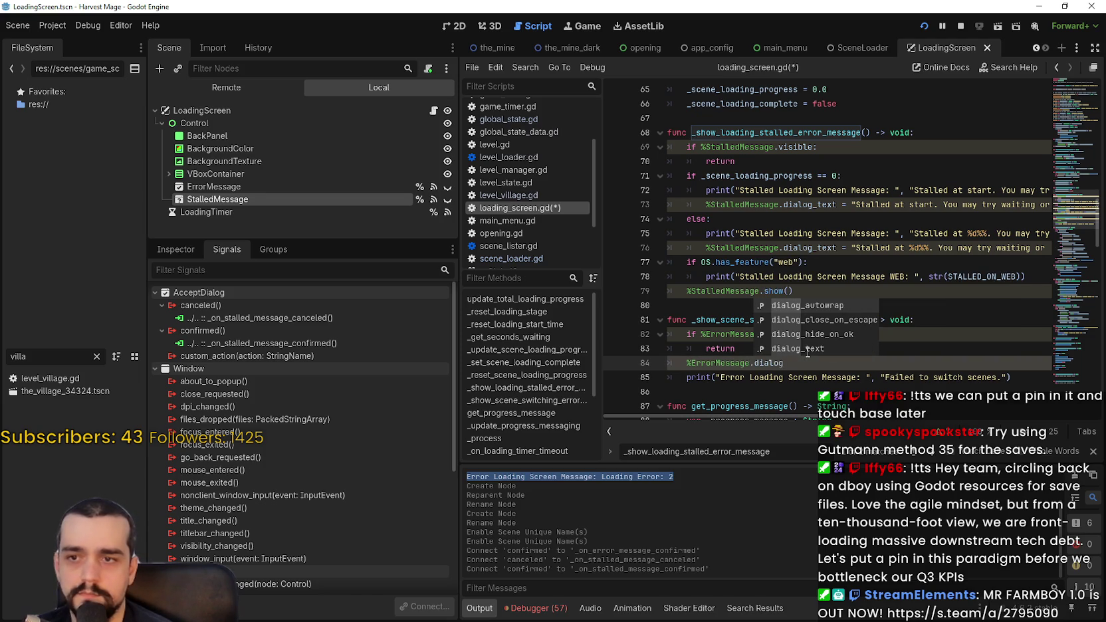
pyautogui.press('Down')
pyautogui.press('Down')
pyautogui.press('Down')
pyautogui.press('Return')
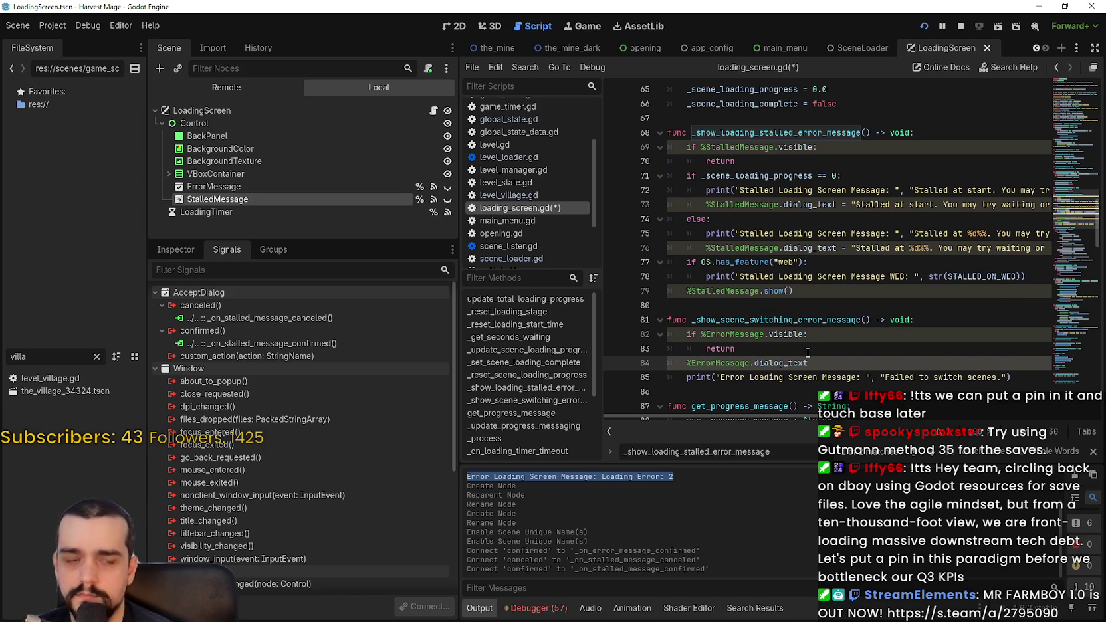
pyautogui.write('"L')
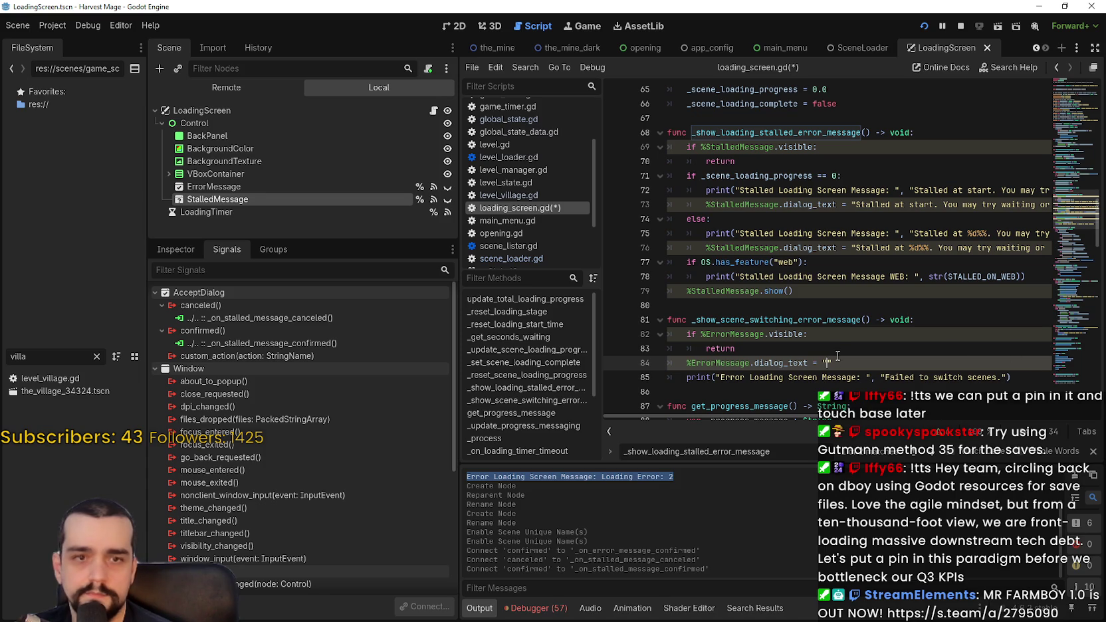
pyautogui.write('oading Error')
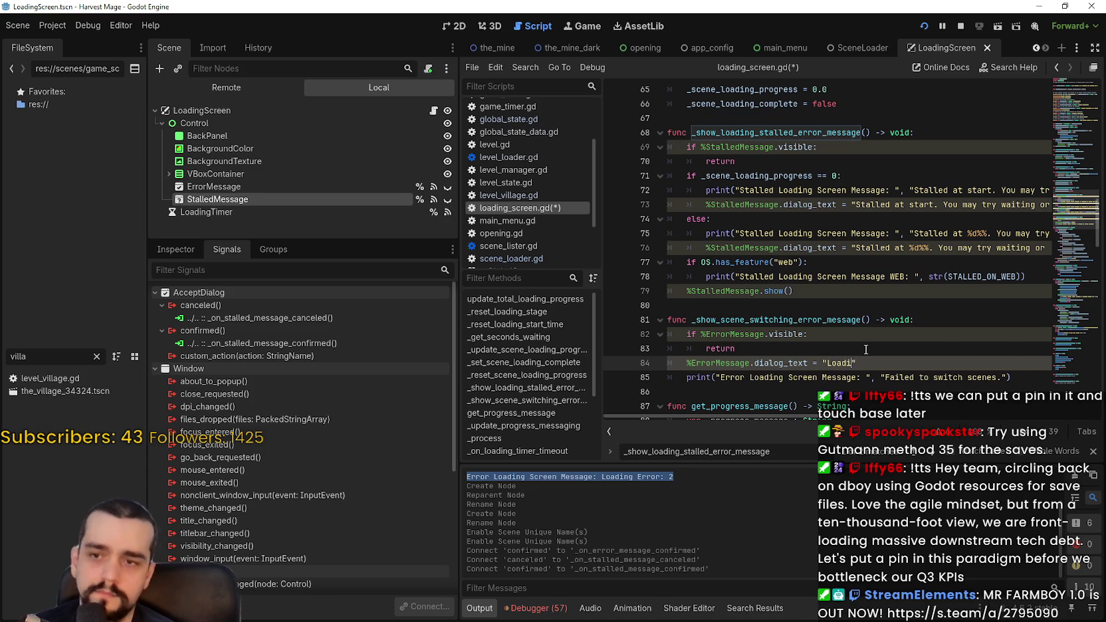
pyautogui.write(':')
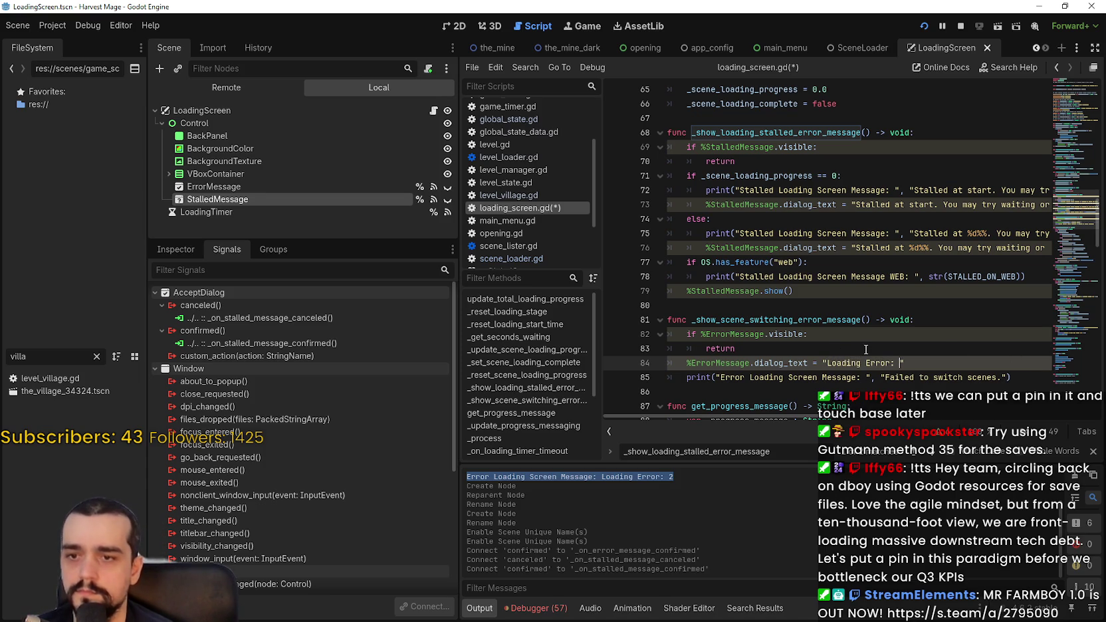
# Append the 'Failed to switch scenes.' text to the Loading Error message and save.
pyautogui.doubleClick(894, 377)
pyautogui.keyDown('shift'); pyautogui.click(1002, 377); pyautogui.keyUp('shift')
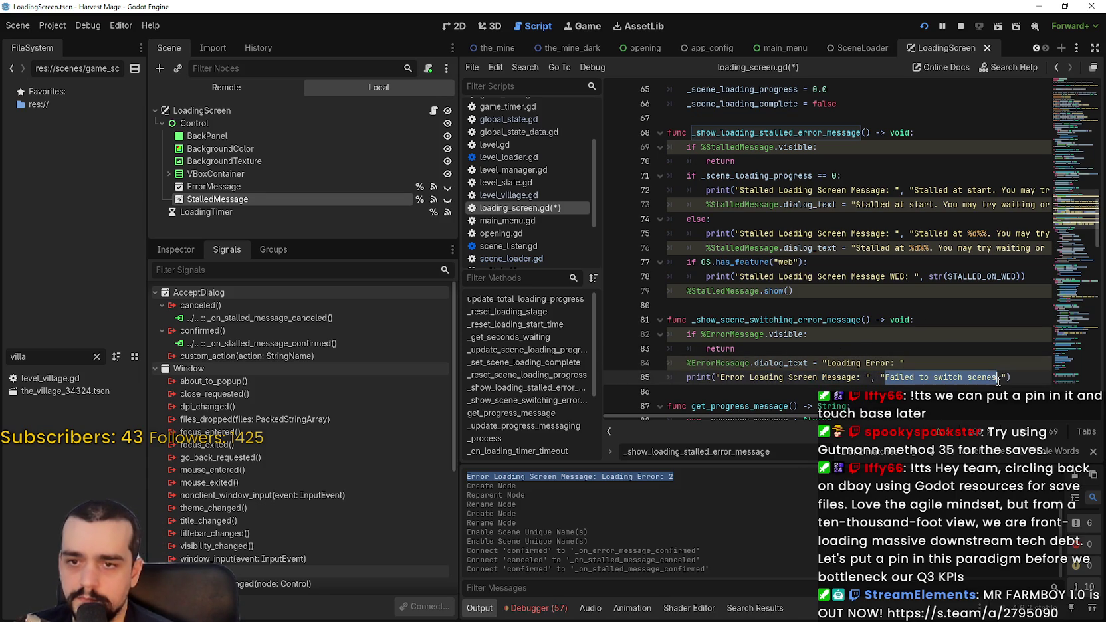
pyautogui.hotkey('ctrl', 'c')
pyautogui.click(902, 363)
pyautogui.hotkey('ctrl', 'v')
pyautogui.hotkey('ctrl', 's')
# Add a %ErrorMessage.popup() call after the dialog text and save the script.
pyautogui.click(907, 386)
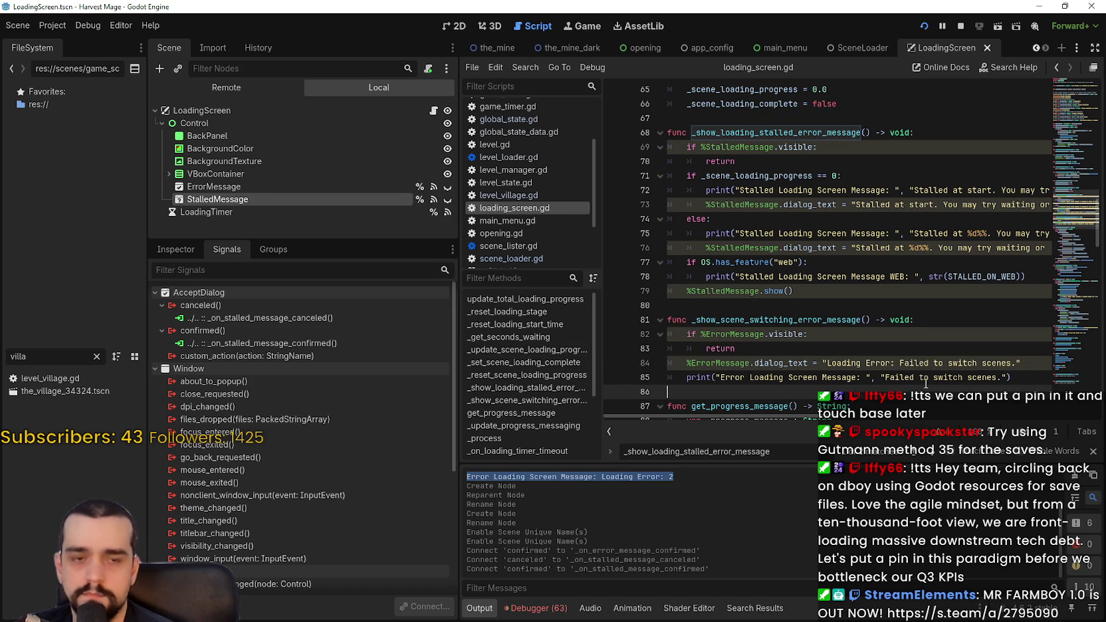
pyautogui.click(1034, 364)
pyautogui.press('Return')
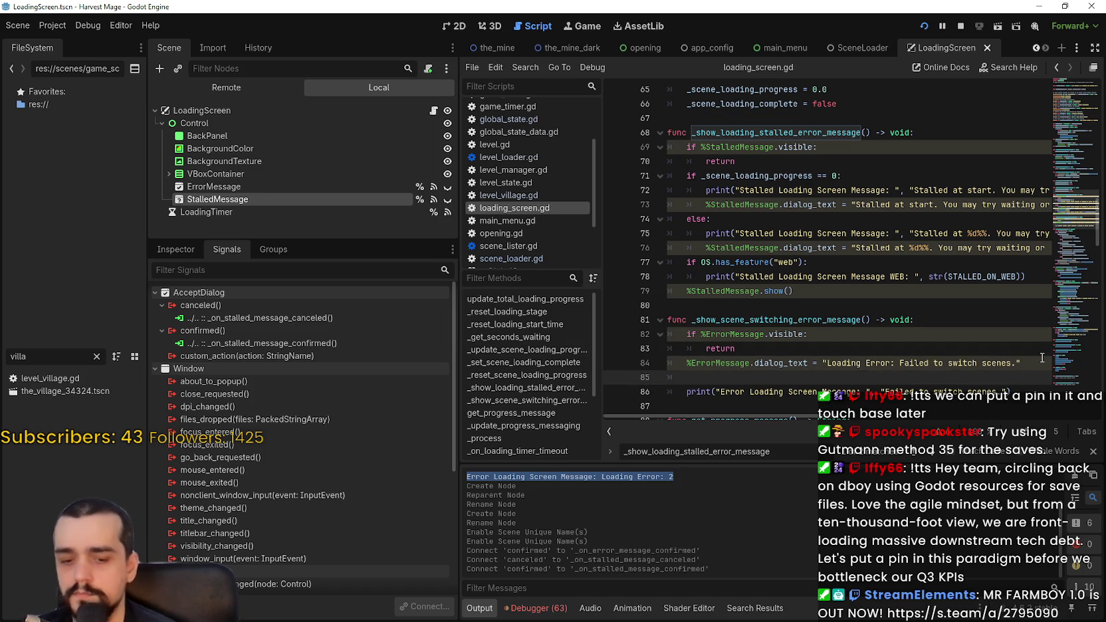
pyautogui.press('BackSpace')
pyautogui.write('rror')
pyautogui.press('Return')
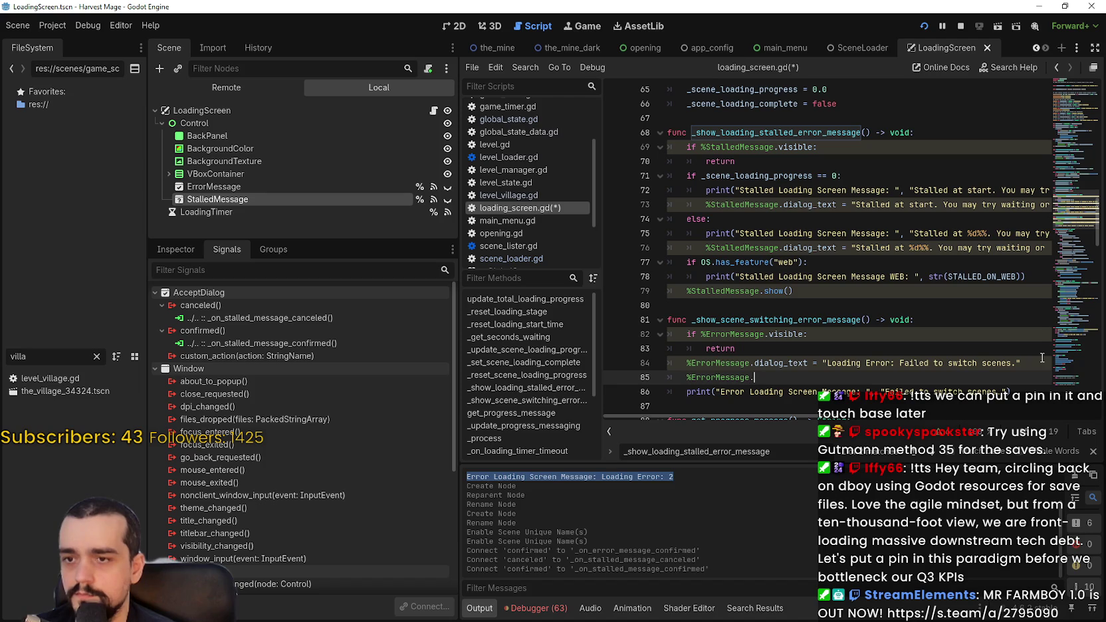
pyautogui.write('.pop')
pyautogui.press('Return')
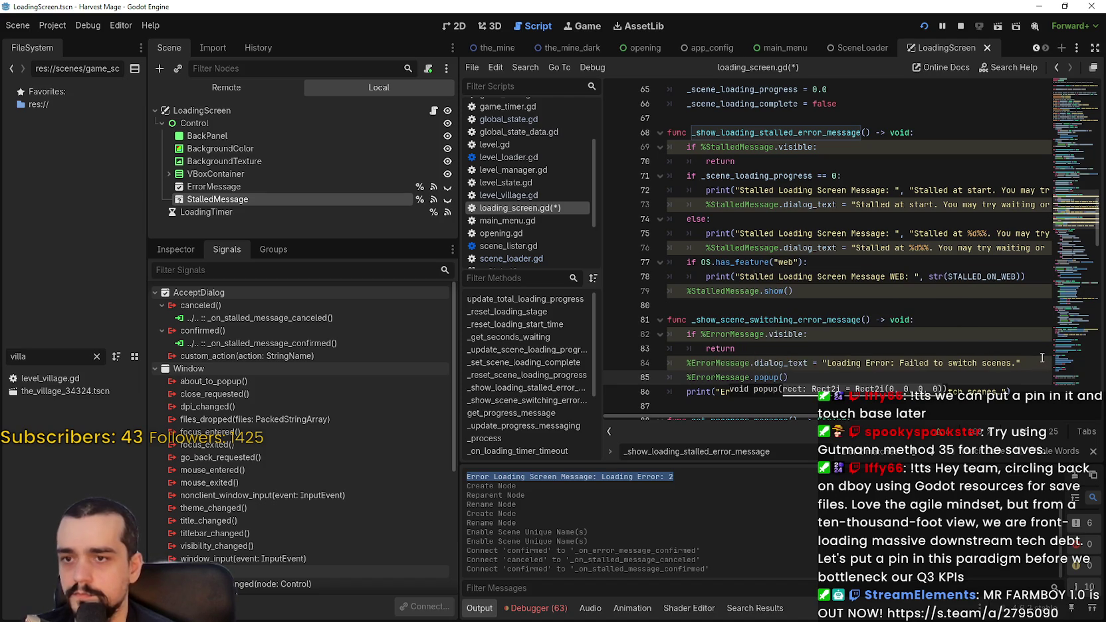
pyautogui.hotkey('ctrl', 's')
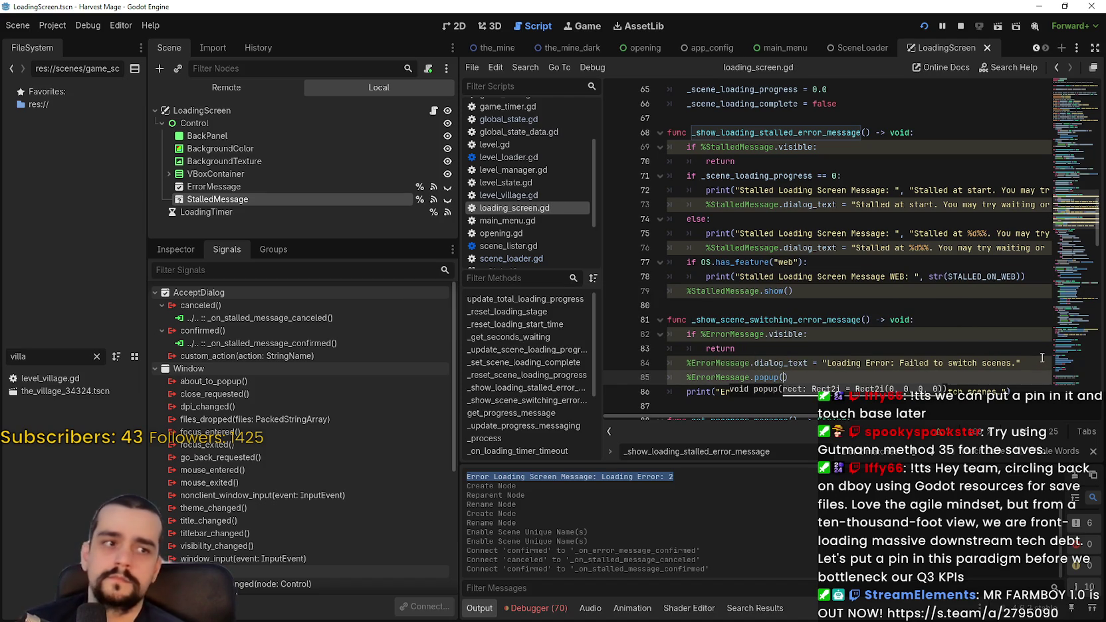
pyautogui.scroll(-4, 846, 221)
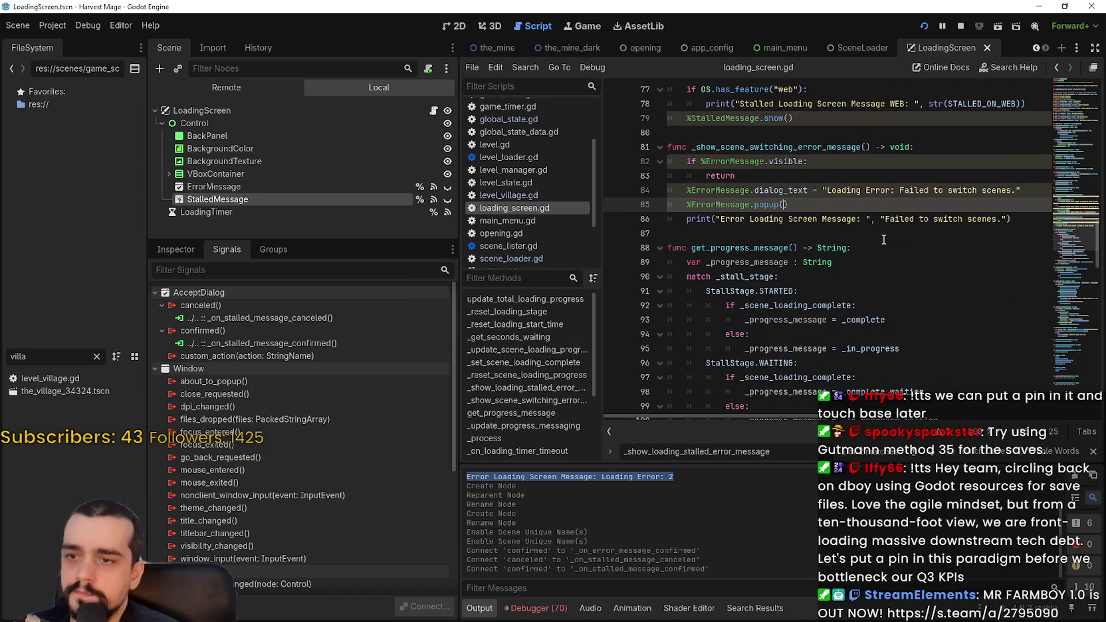
# Search the script for existing hide calls, then return below the error function.
pyautogui.click(849, 229)
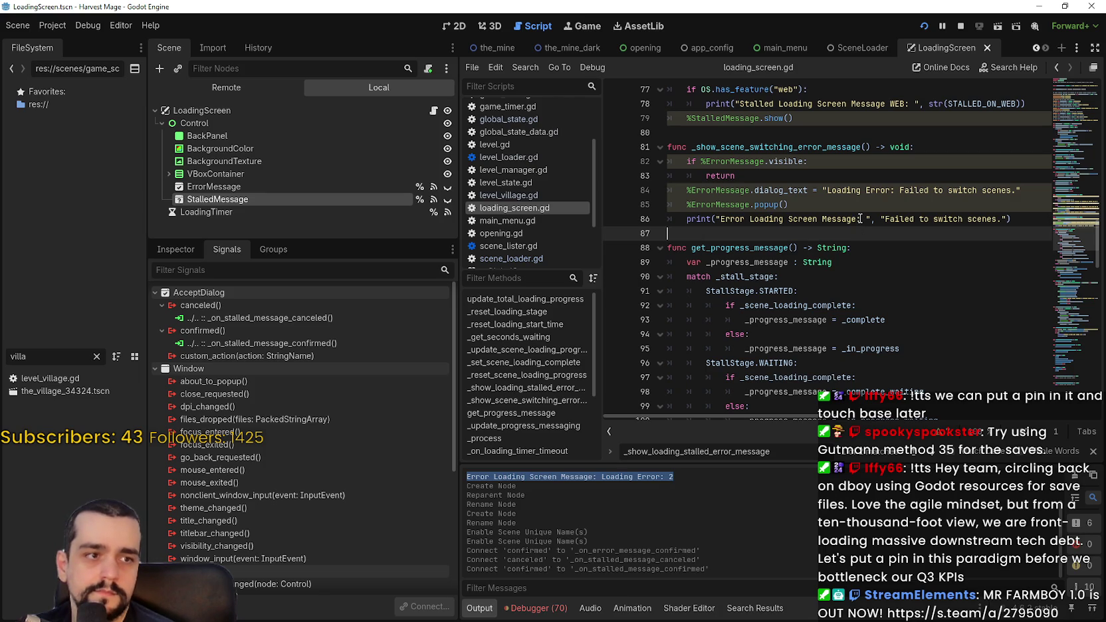
pyautogui.hotkey('ctrl', 'f')
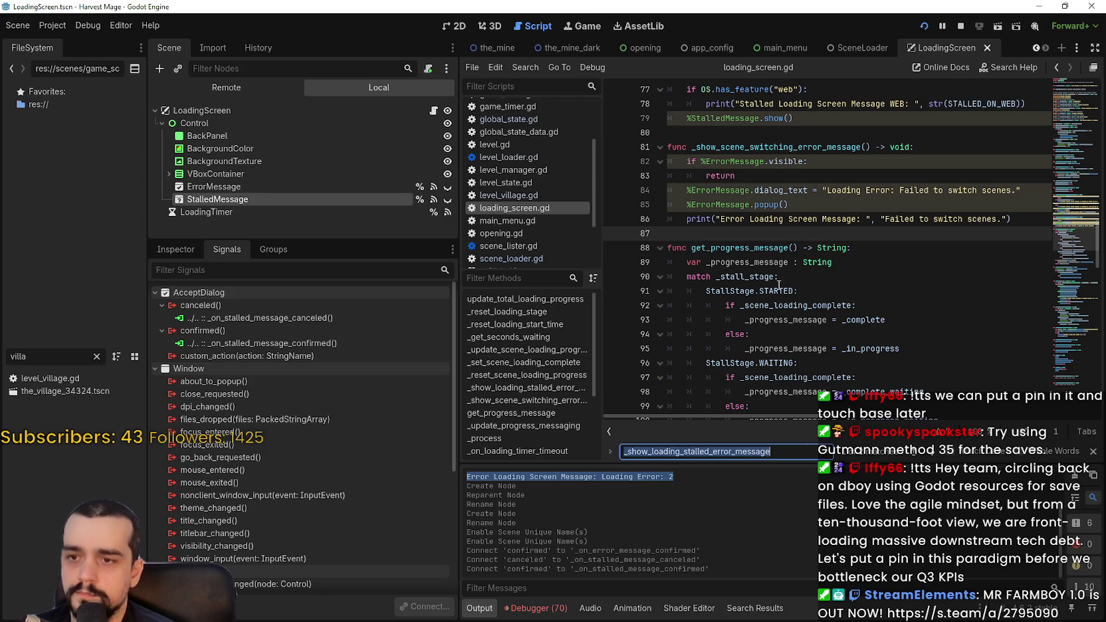
pyautogui.write('hide_')
pyautogui.press('BackSpace')
pyautogui.press('BackSpace')
pyautogui.press('BackSpace')
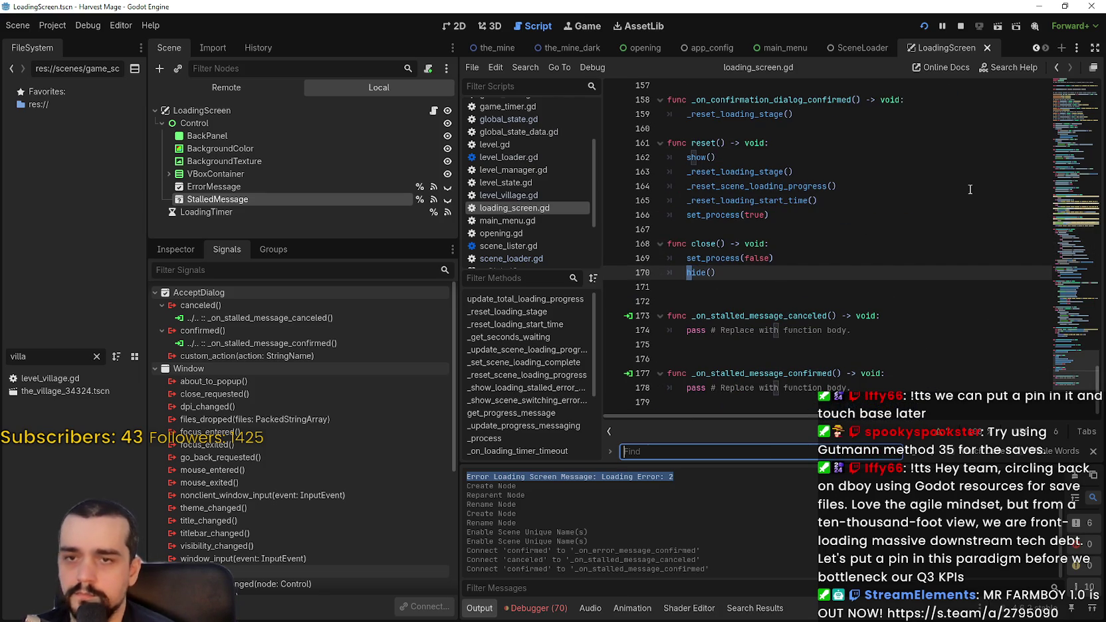
pyautogui.click(1089, 181)
pyautogui.scroll(-1, 1030, 210)
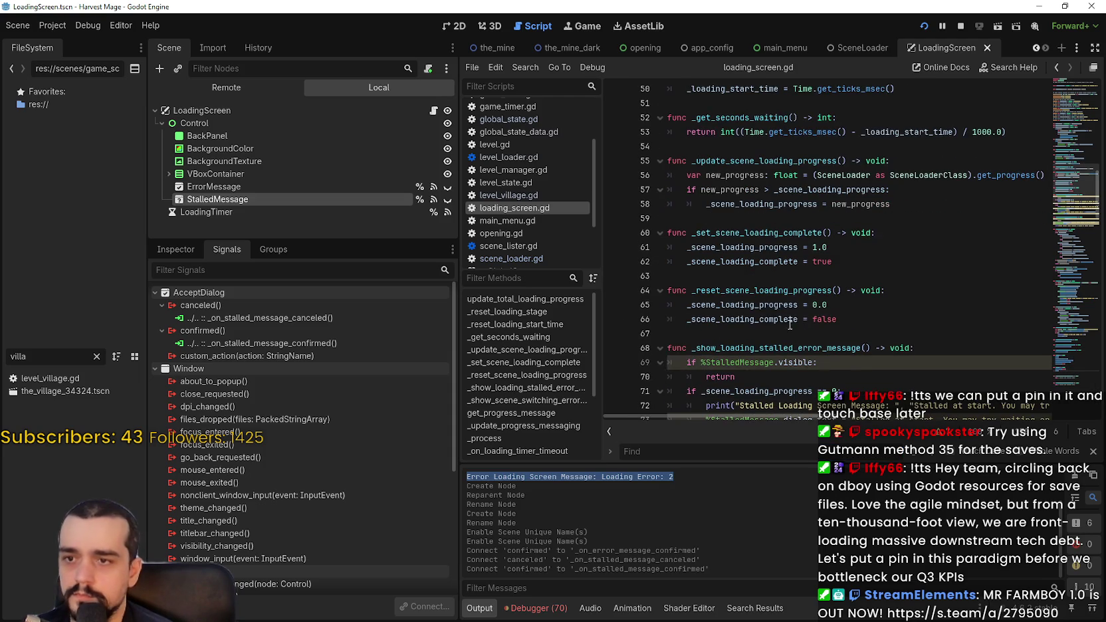
pyautogui.moveTo(1071, 179); pyautogui.dragTo(1065, 231)
pyautogui.click(847, 223)
pyautogui.click(852, 237)
# Declare a new func _hide_popups() -> void: below the error function.
pyautogui.press('Return')
pyautogui.write('nc -hid')
pyautogui.write('stall')
pyautogui.press('BackSpace')
pyautogui.press('BackSpace')
pyautogui.press('BackSpace')
pyautogui.press('BackSpace')
pyautogui.press('BackSpace')
pyautogui.press('BackSpace')
pyautogui.write('hide_popups')
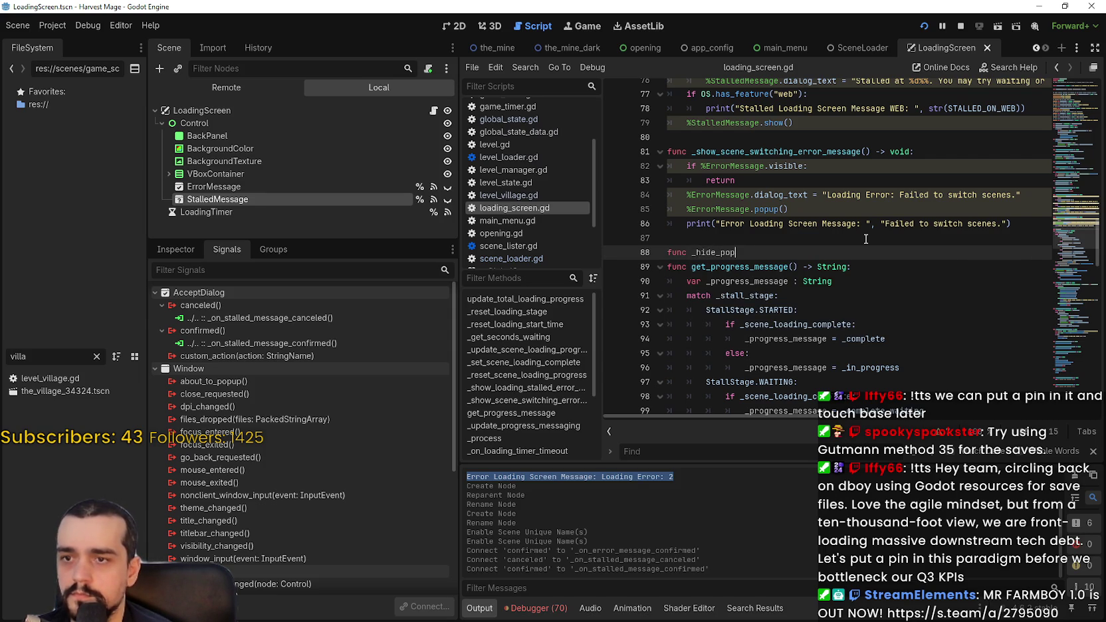
pyautogui.write('()')
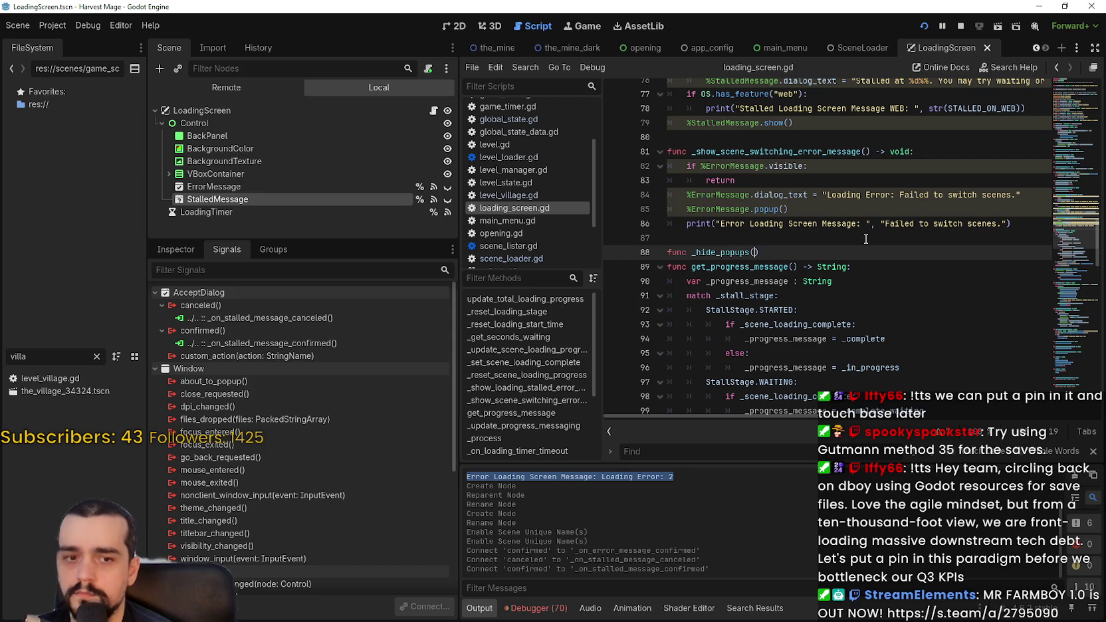
pyautogui.write(' ->')
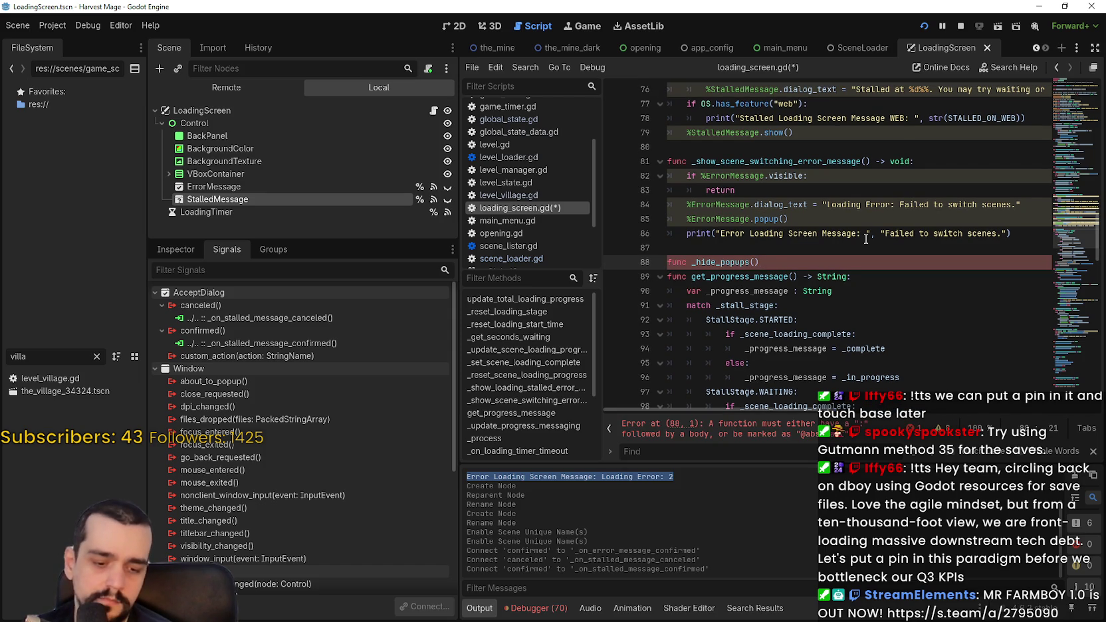
pyautogui.write(' void:')
pyautogui.press('Return')
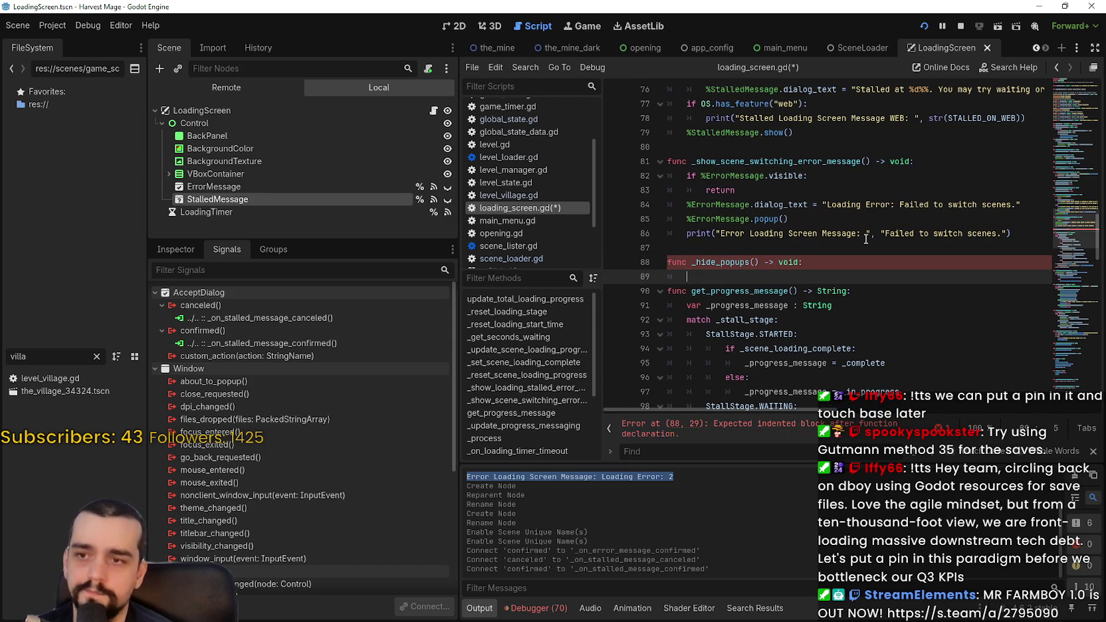
# Fill _hide_popups with %ErrorMessage.hide() and %StalledMessage.hide(), then save.
pyautogui.write('%Error')
pyautogui.press('Return')
pyautogui.write('.hid')
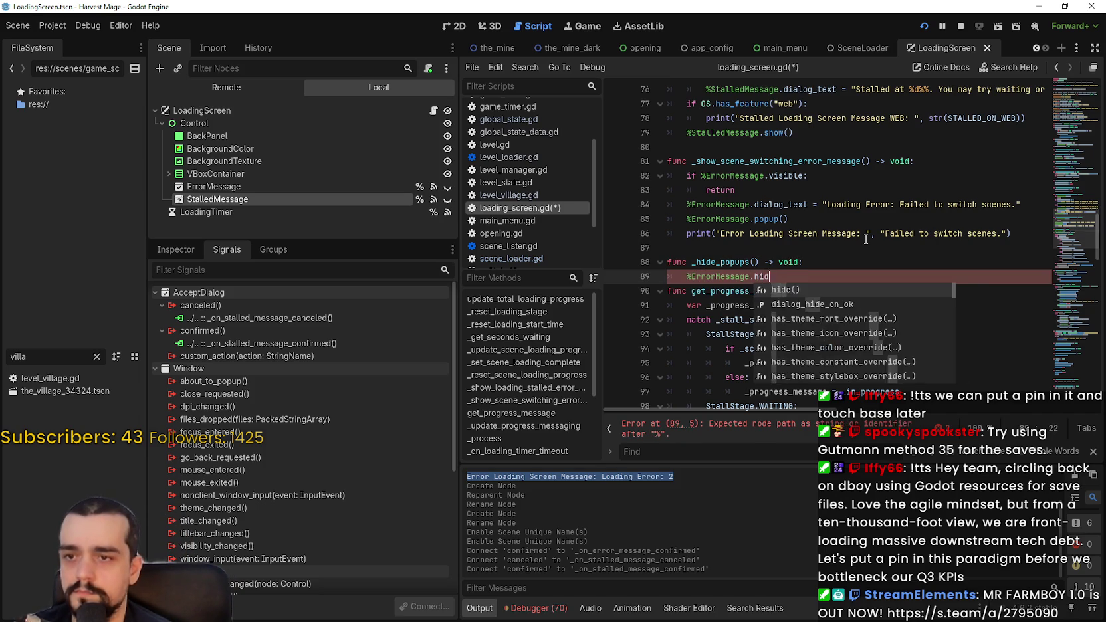
pyautogui.press('Return')
pyautogui.press('Return')
pyautogui.write('%')
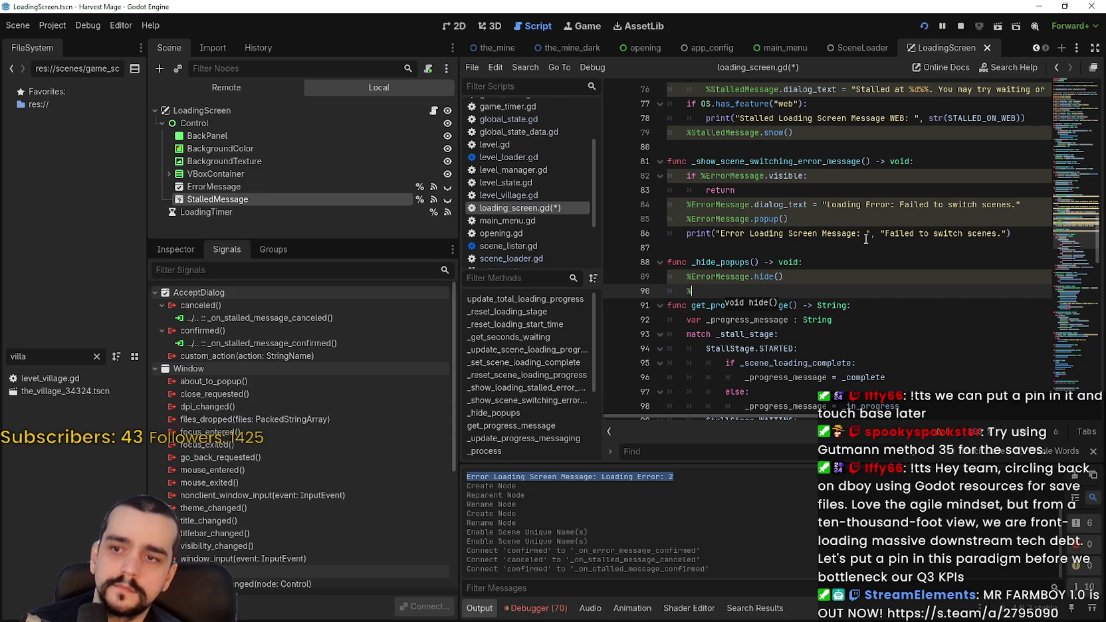
pyautogui.write('S')
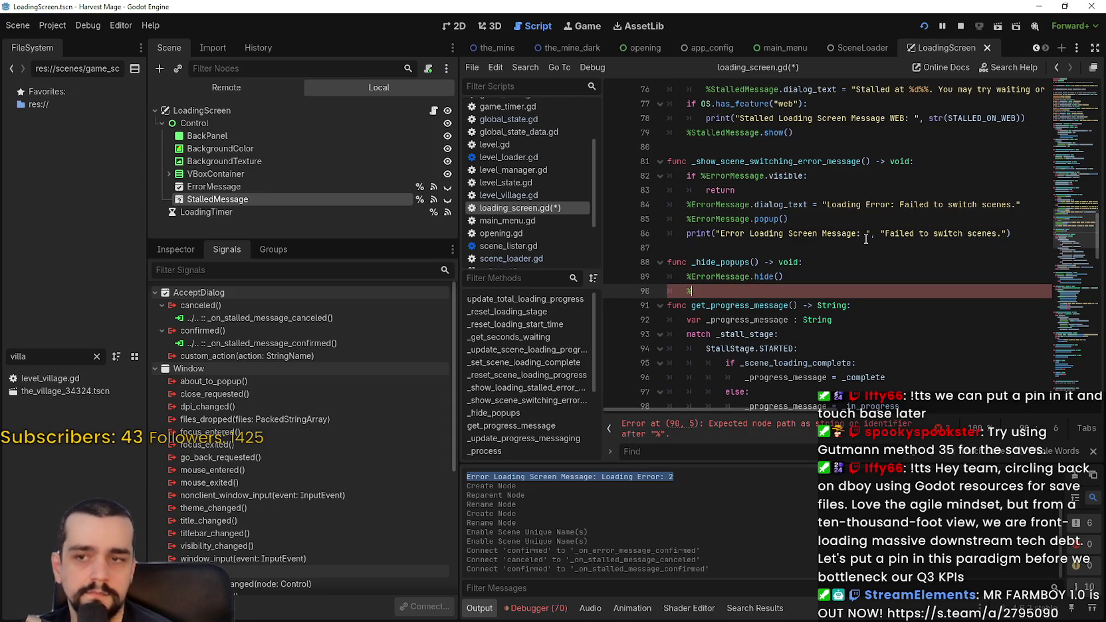
pyautogui.write('tall')
pyautogui.press('Return')
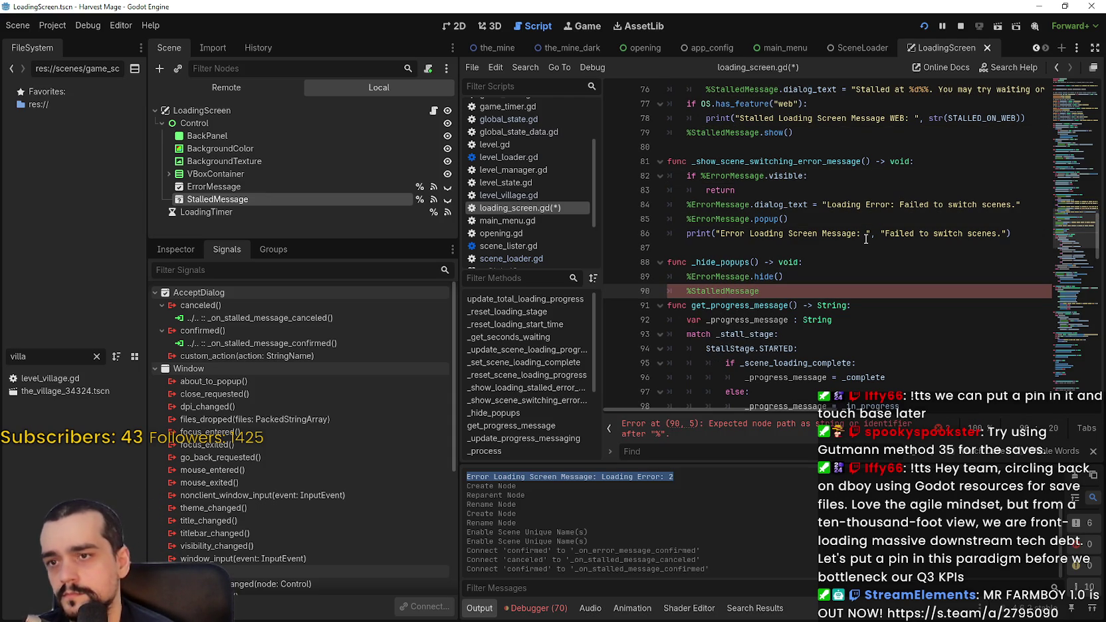
pyautogui.write('.hide')
pyautogui.press('Return')
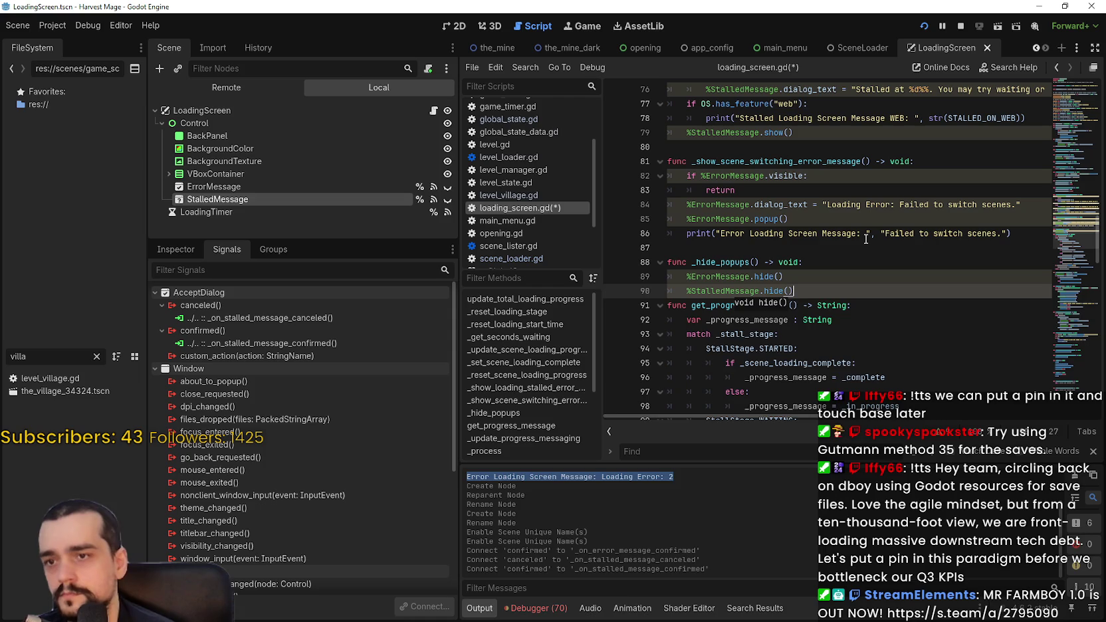
pyautogui.press('Return')
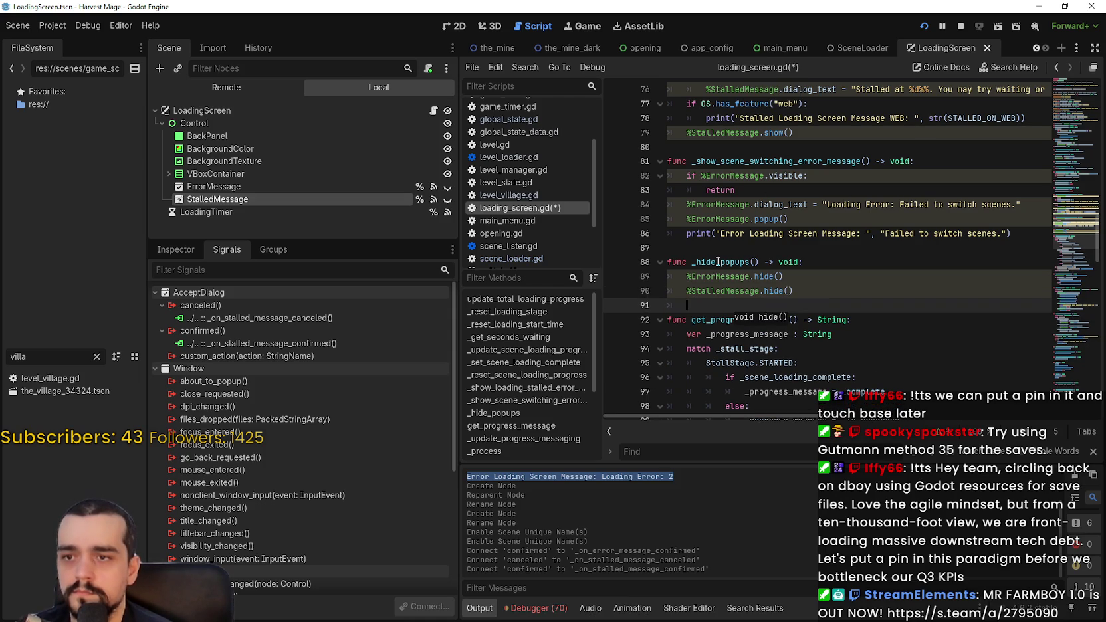
pyautogui.hotkey('ctrl', 's')
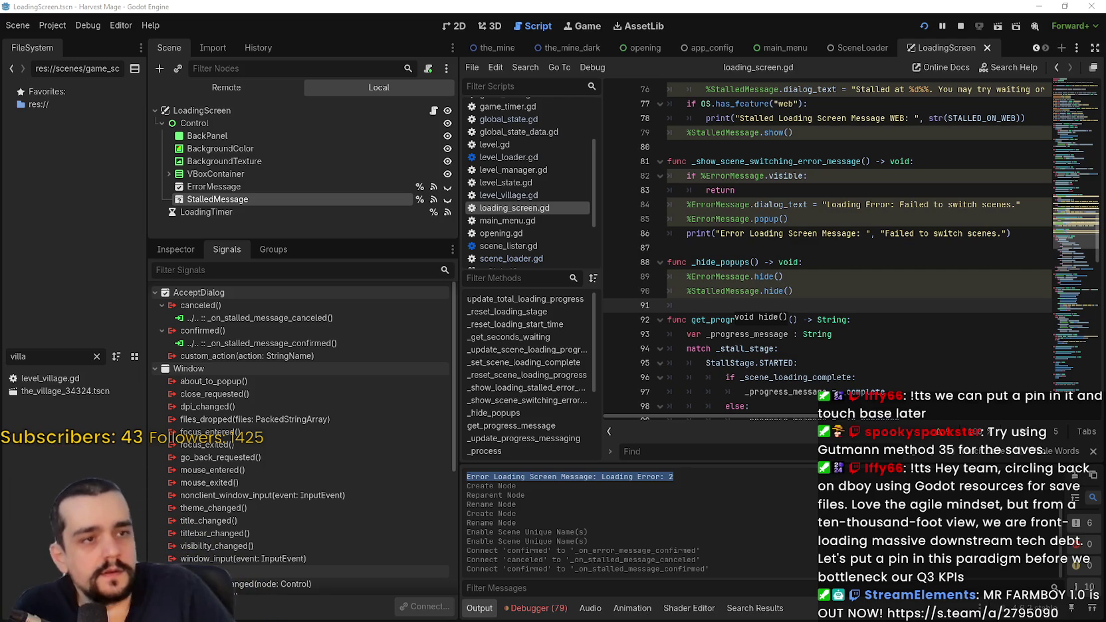
# In _update_progress_messaging, add an else branch after the stall check that calls _hide_popups(), then save.
pyautogui.click(782, 263)
pyautogui.click(734, 451)
pyautogui.write('update_pr')
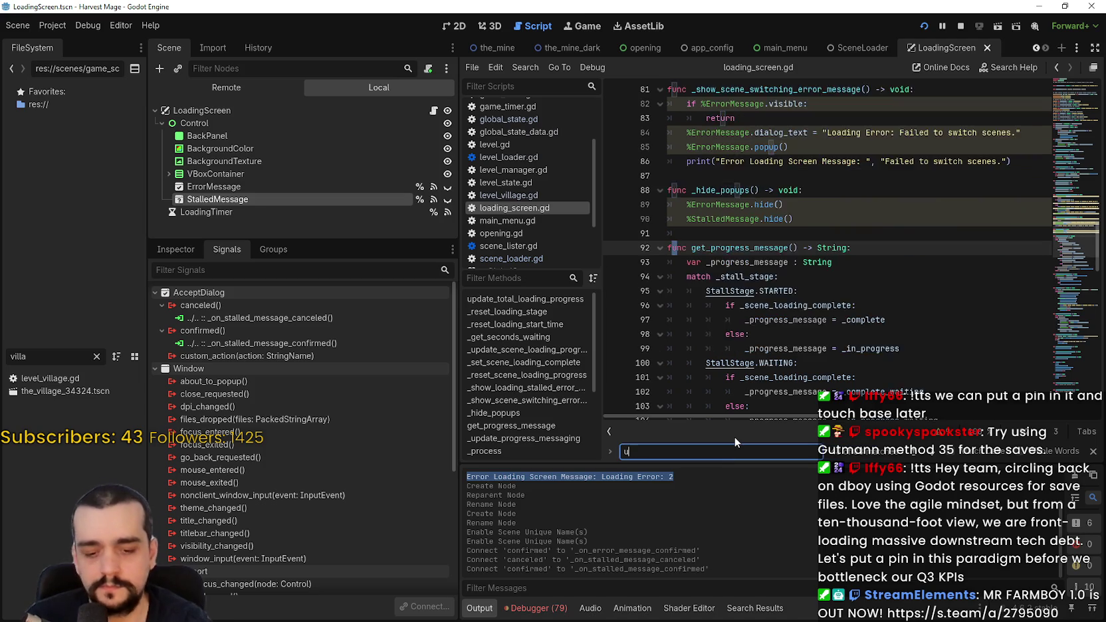
pyautogui.write('og')
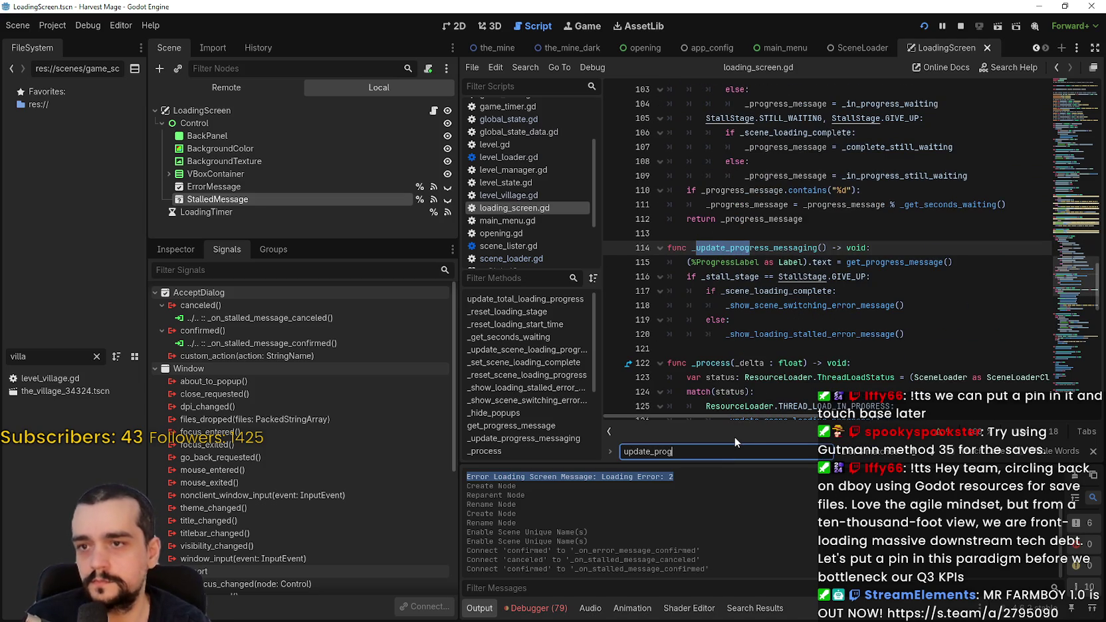
pyautogui.click(775, 353)
pyautogui.press('Tab')
pyautogui.write('else:')
pyautogui.press('Return')
pyautogui.write('hide')
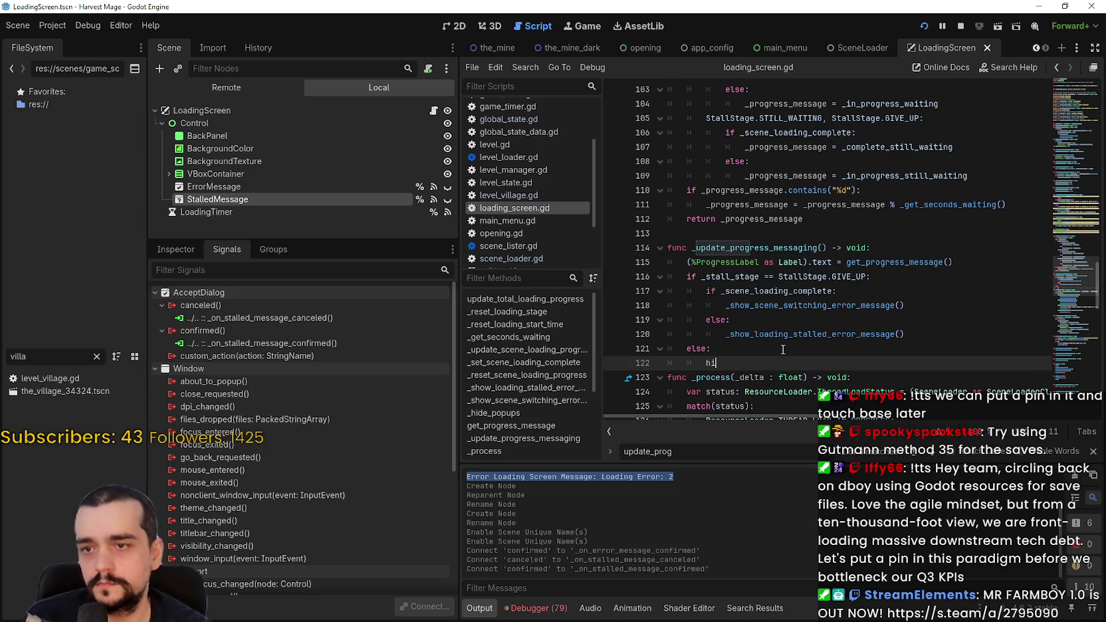
pyautogui.press('Down')
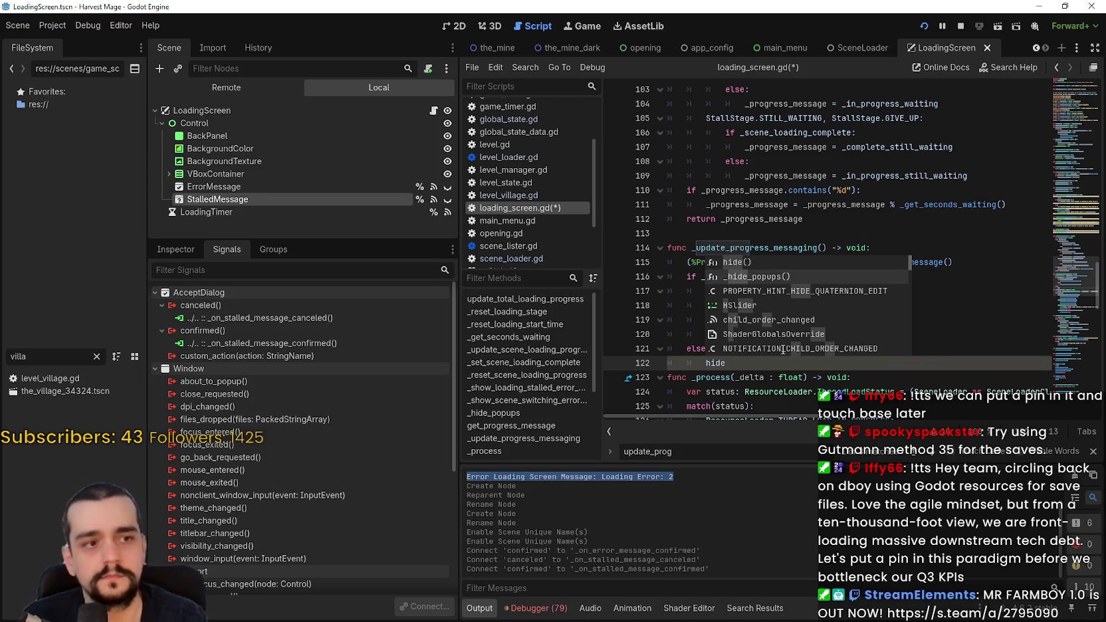
pyautogui.press('Return')
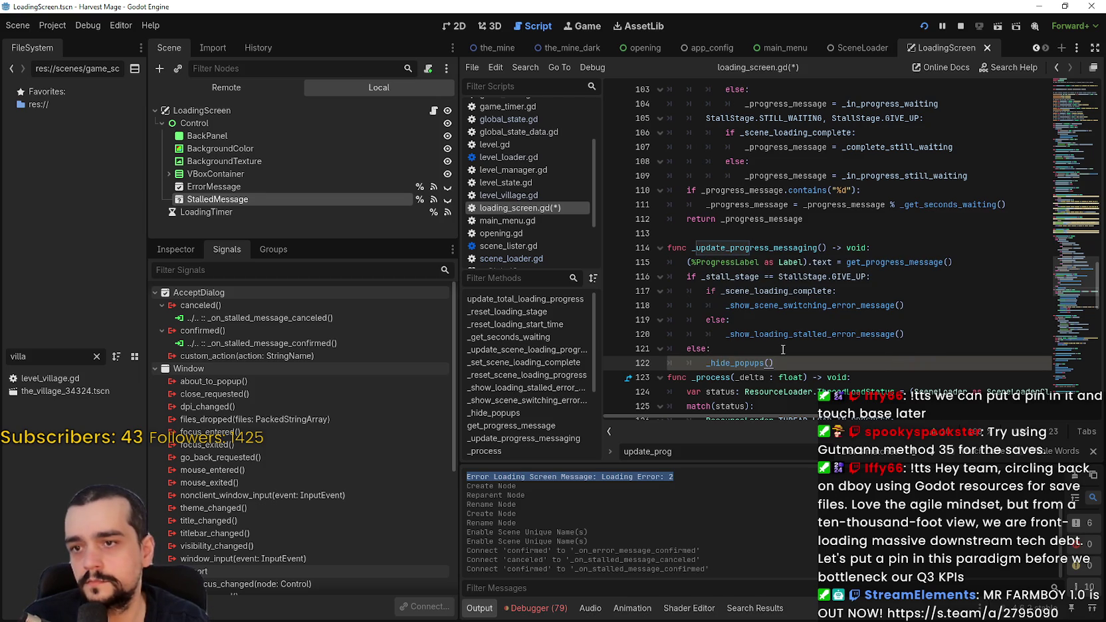
pyautogui.press('Return')
pyautogui.hotkey('ctrl', 's')
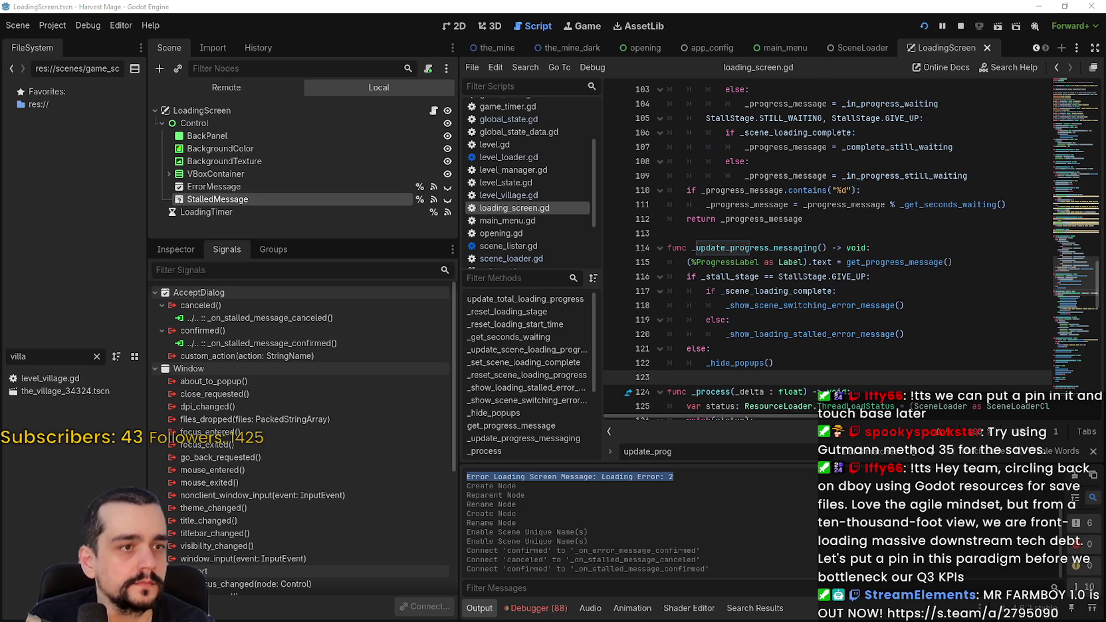
# Insert a _hide_popups() call before set_process(false) in the THREAD_LOAD_INVALID_RESOURCE branch and save.
pyautogui.click(1067, 244)
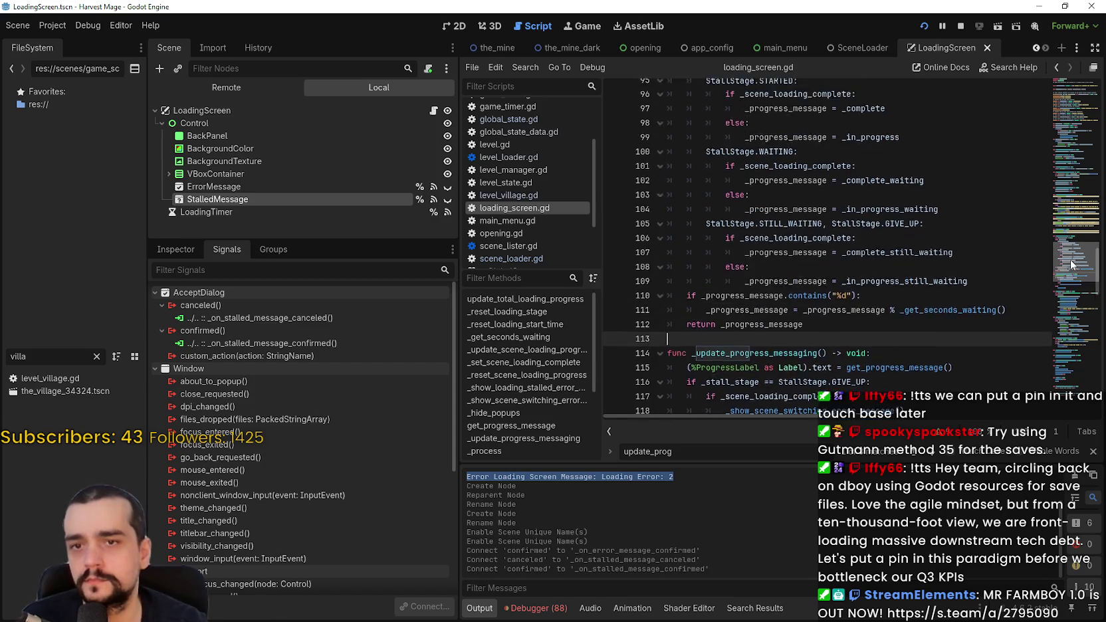
pyautogui.moveTo(1066, 244)
pyautogui.mouseDown()
pyautogui.moveTo(1073, 121)
pyautogui.moveTo(1061, 271)
pyautogui.mouseUp()
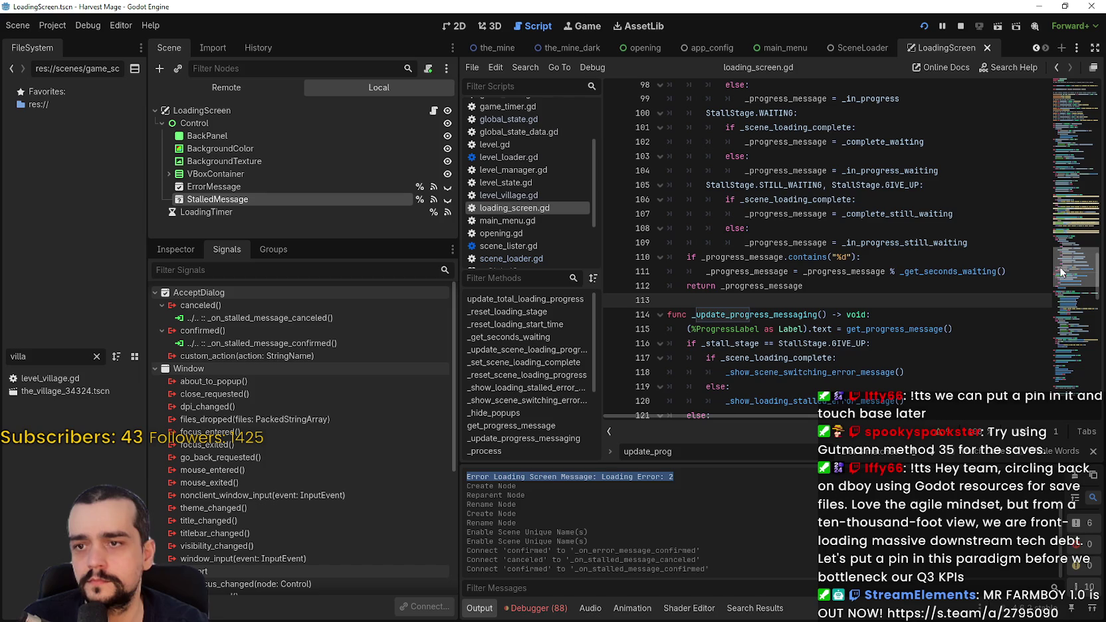
pyautogui.scroll(4, 871, 251)
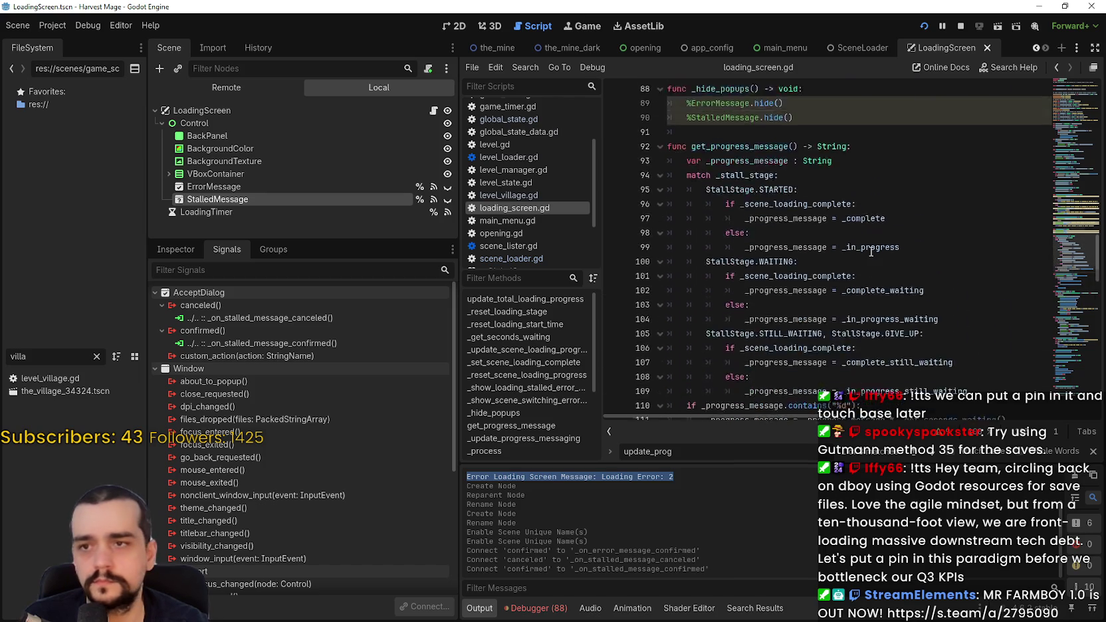
pyautogui.scroll(-12, 870, 251)
pyautogui.click(846, 298)
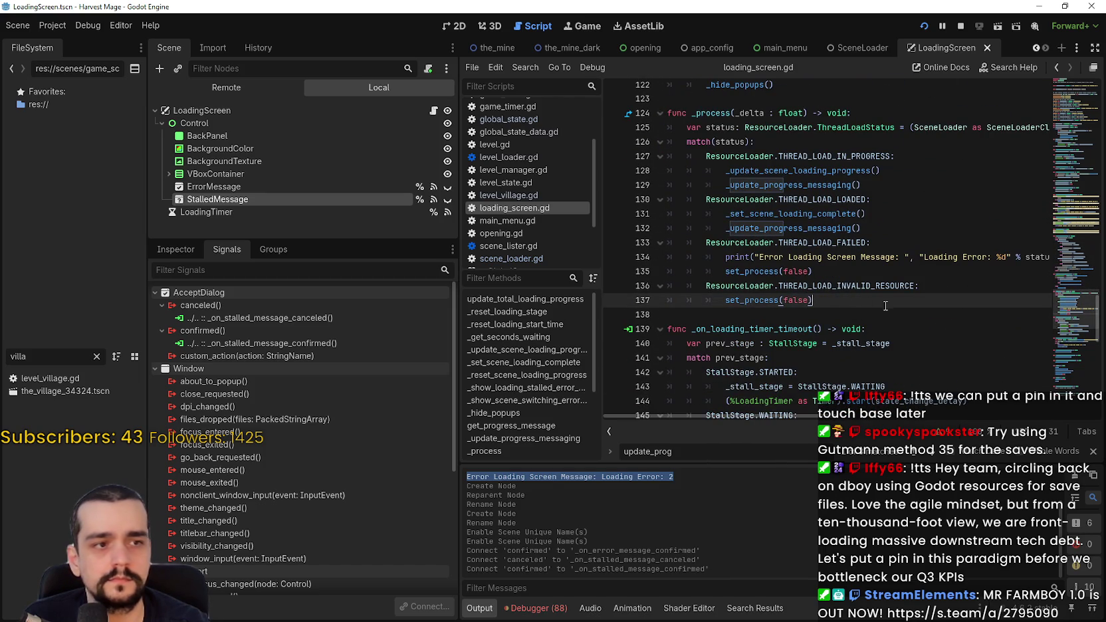
pyautogui.click(942, 285)
pyautogui.press('Return')
pyautogui.write('hide')
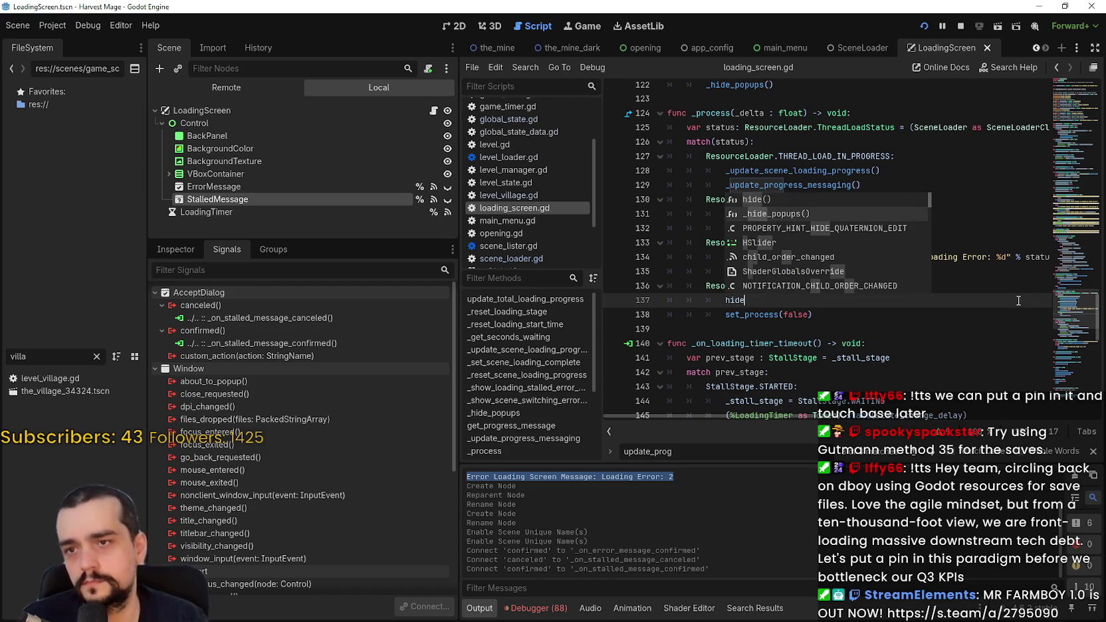
pyautogui.press('Down')
pyautogui.press('Return')
pyautogui.hotkey('ctrl', 's')
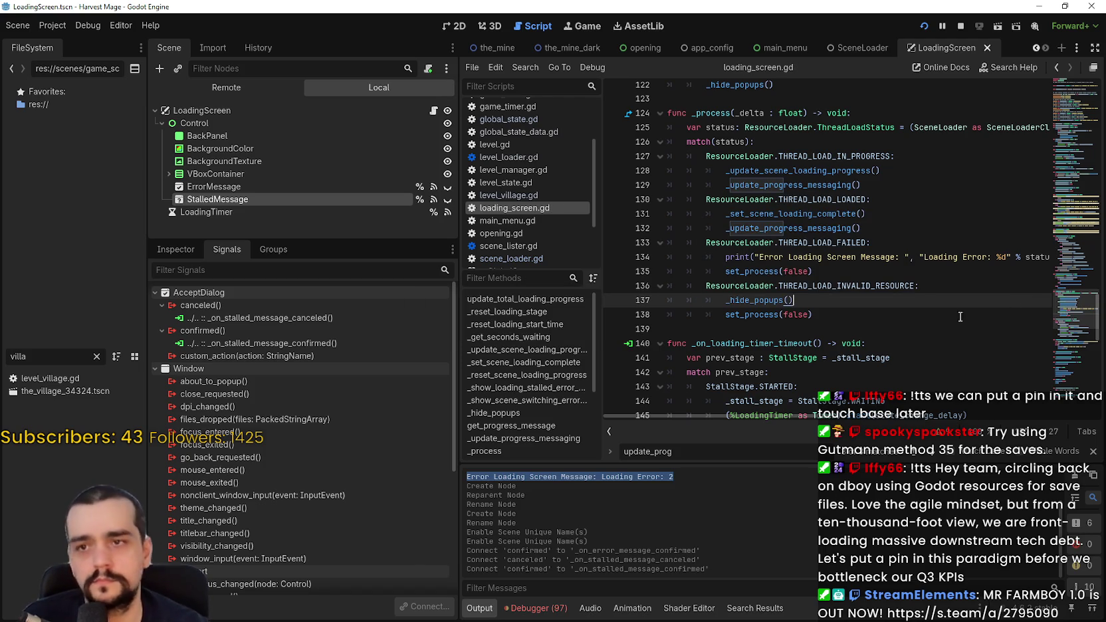
pyautogui.click(721, 255)
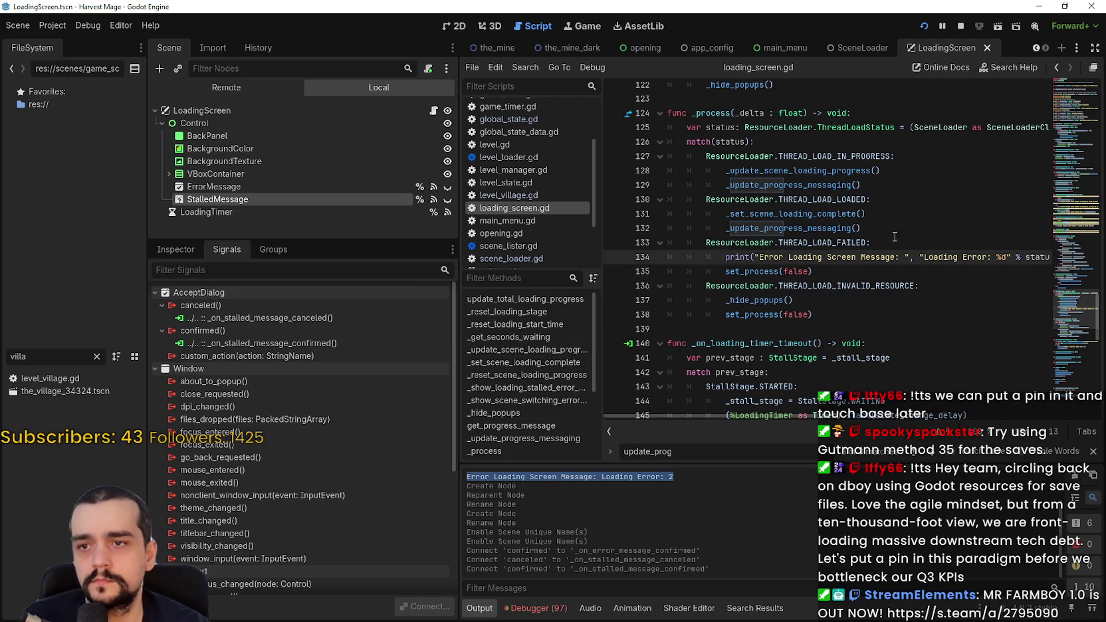
# Above the error print, set %ErrorMessage.dialog_text = "Loading Error: %d" % status.
pyautogui.press('Return')
pyautogui.press('Up')
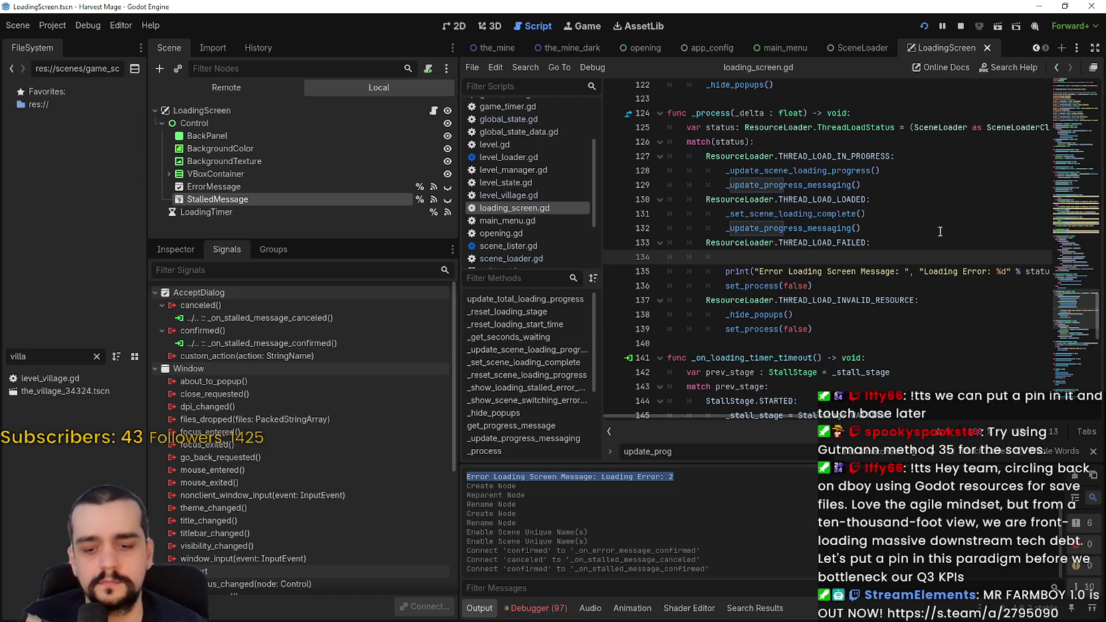
pyautogui.write('%Erro')
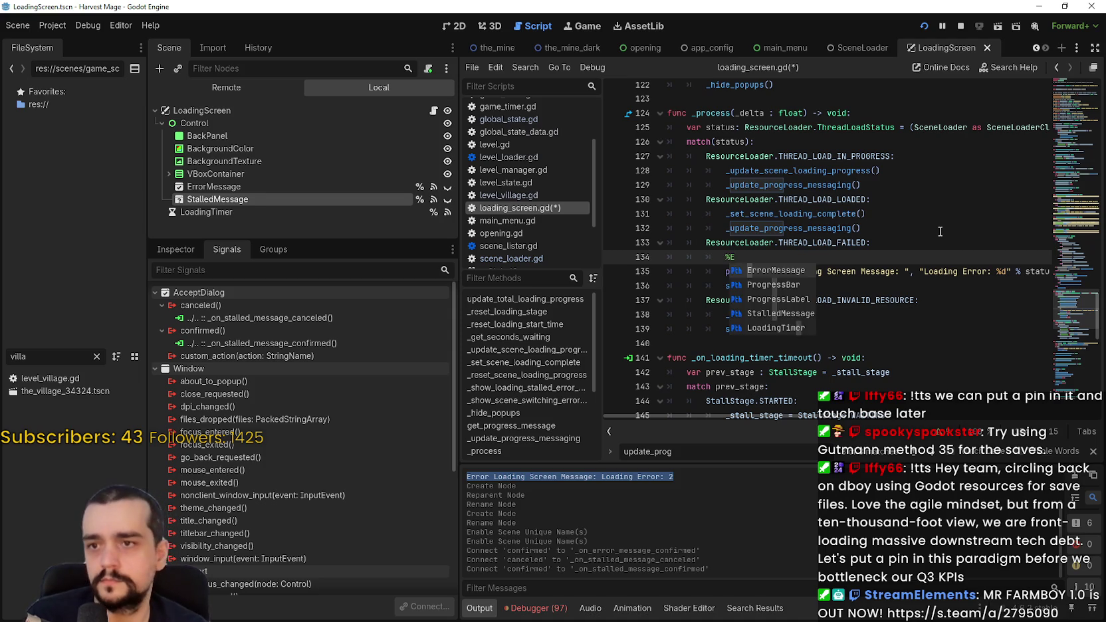
pyautogui.press('Return')
pyautogui.write('.')
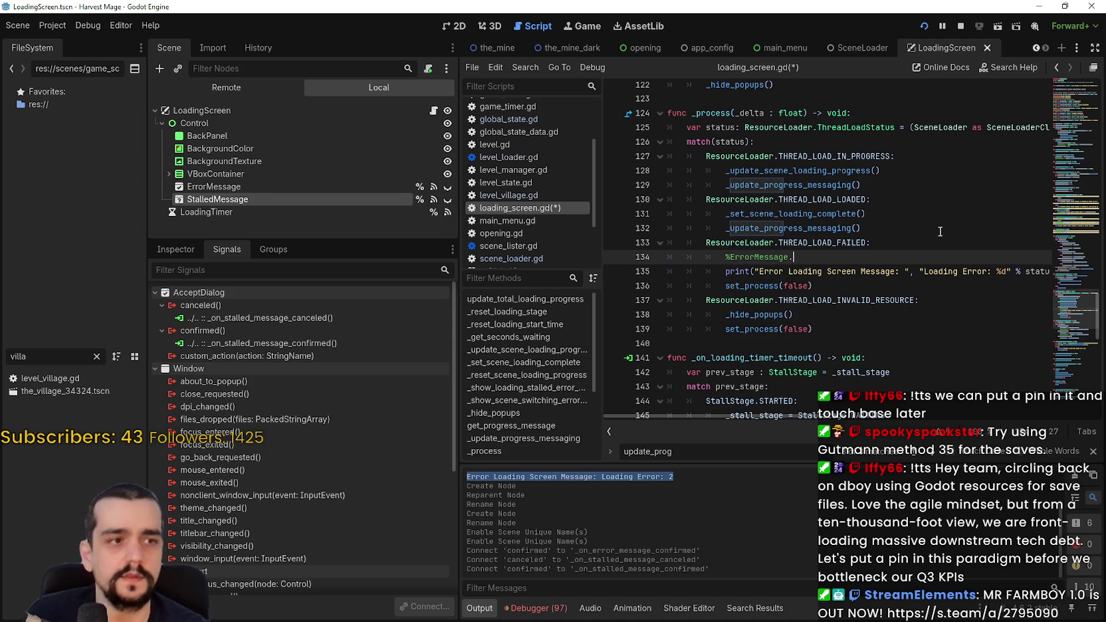
pyautogui.write('diagl')
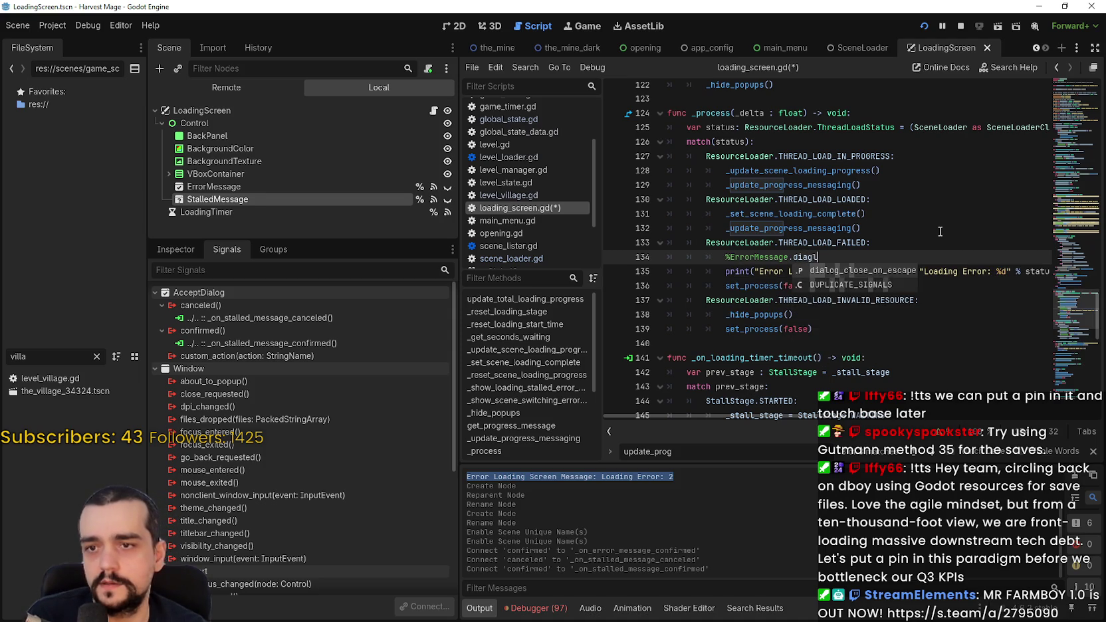
pyautogui.press('BackSpace')
pyautogui.press('BackSpace')
pyautogui.write('log_t')
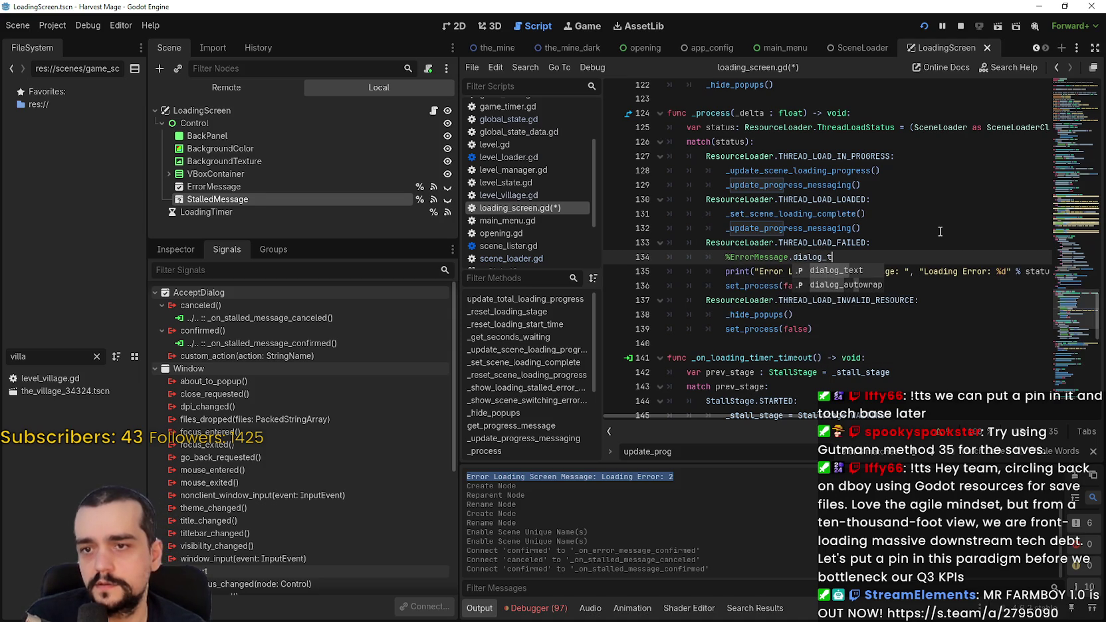
pyautogui.press('Return')
pyautogui.write('= "Loading Error:')
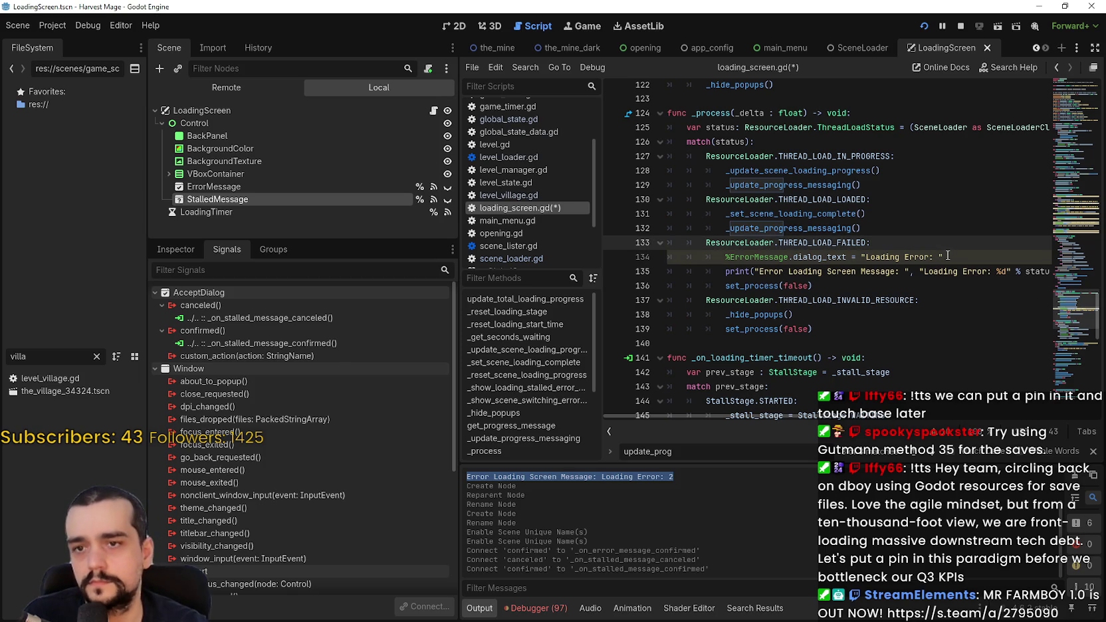
pyautogui.keyDown('shift'); pyautogui.click(873, 257); pyautogui.keyUp('shift')
pyautogui.write('"Loading Error: %d" % status')
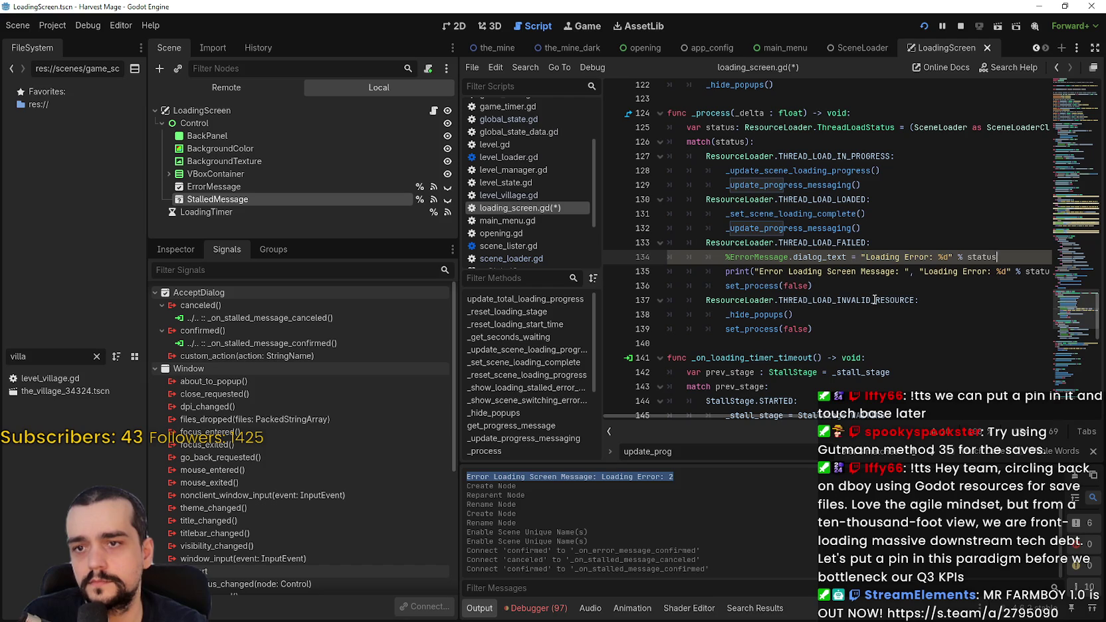
pyautogui.click(874, 300)
# Add a %ErrorMessage.popup() call on the next line and save the script.
pyautogui.click(1017, 256)
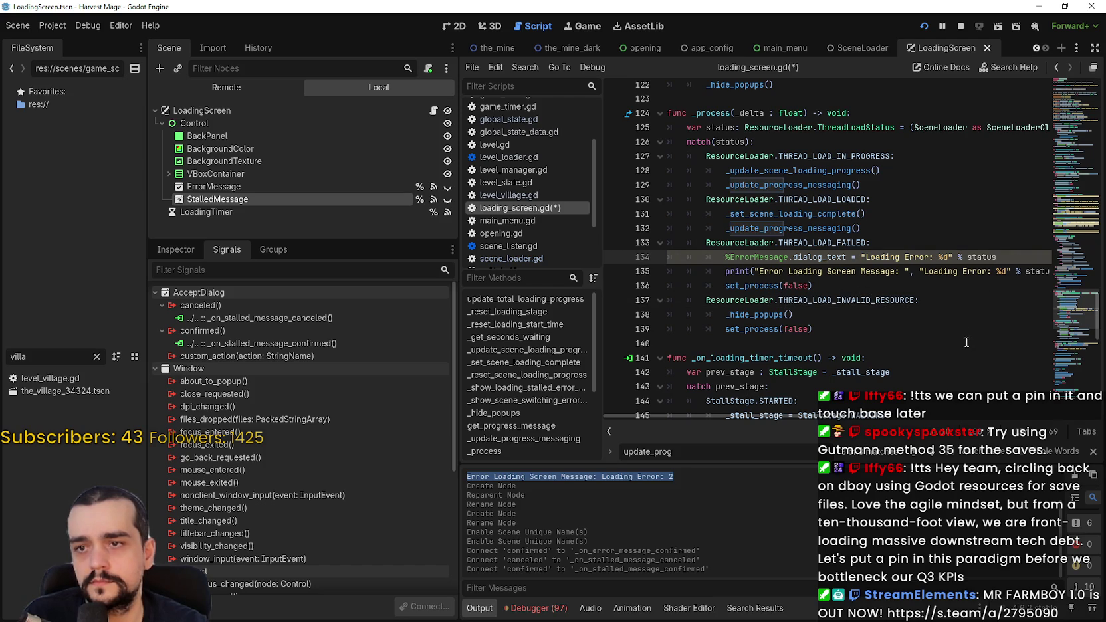
pyautogui.press('Return')
pyautogui.write('%')
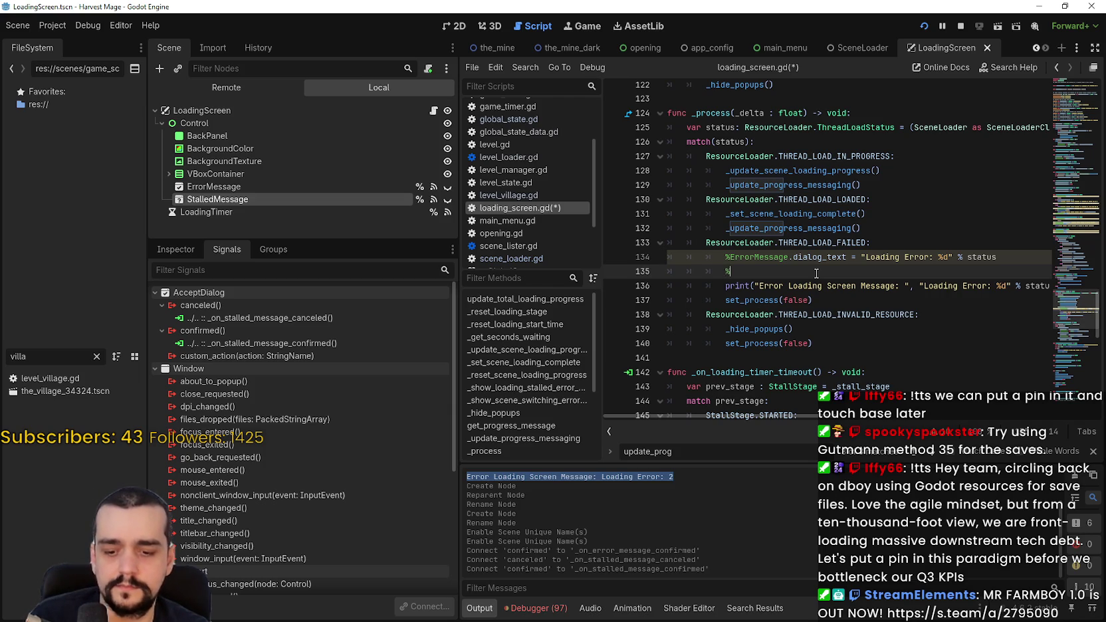
pyautogui.write('ErrorMessage')
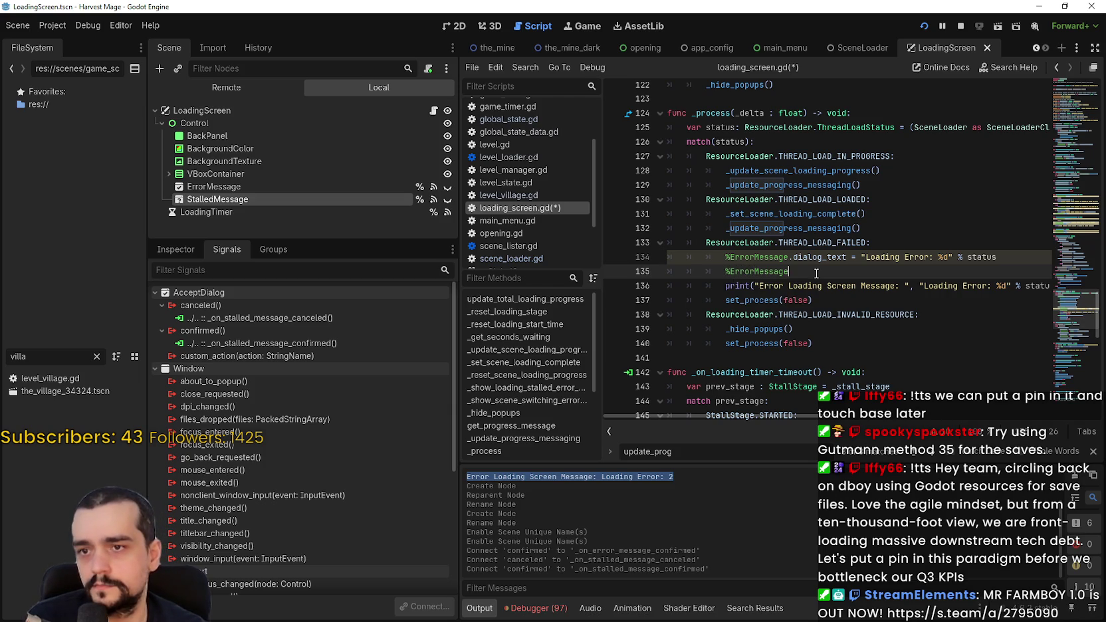
pyautogui.write('.popup')
pyautogui.press('Return')
pyautogui.hotkey('ctrl', 's')
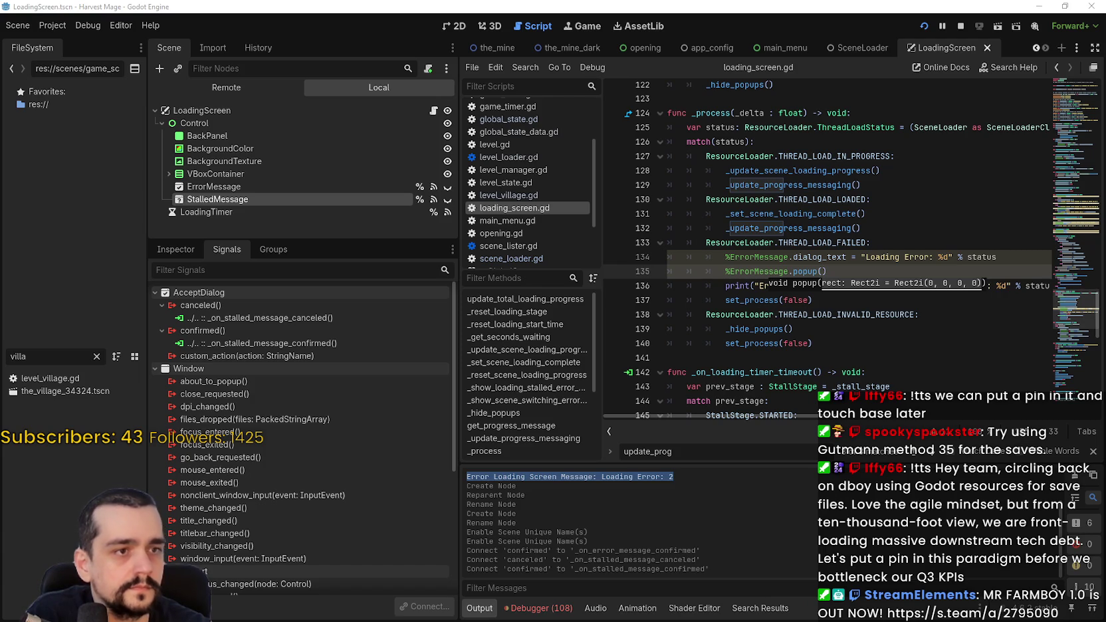
pyautogui.click(781, 299)
# Find reset() and add a _hide_popups() call after _reset_loading_start_time(), then save.
pyautogui.hotkey('ctrl', 'f')
pyautogui.write('reset')
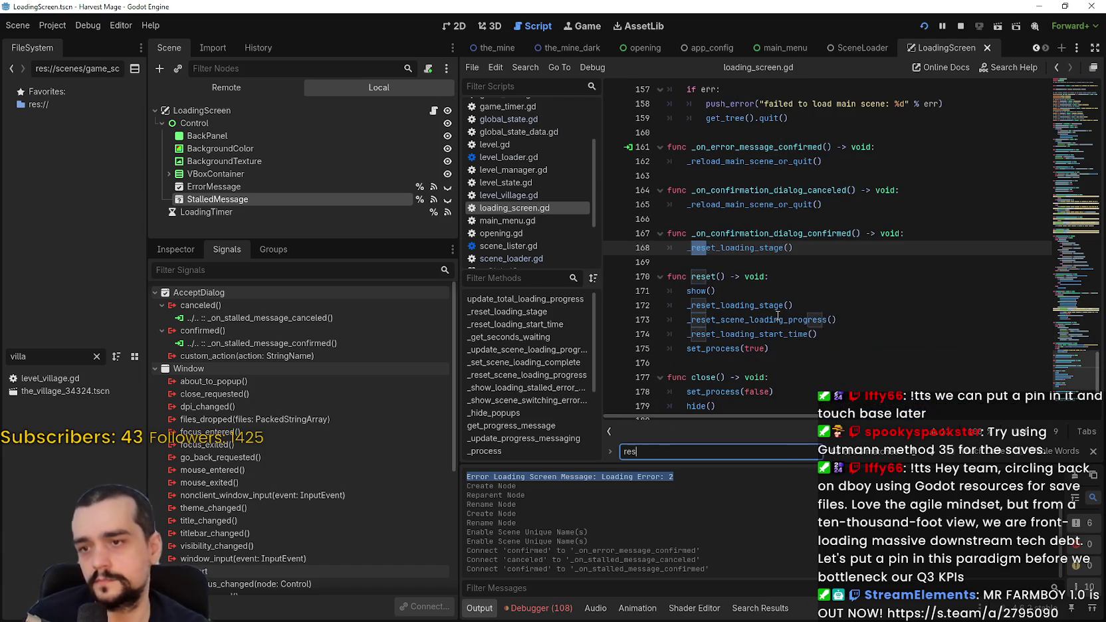
pyautogui.click(794, 347)
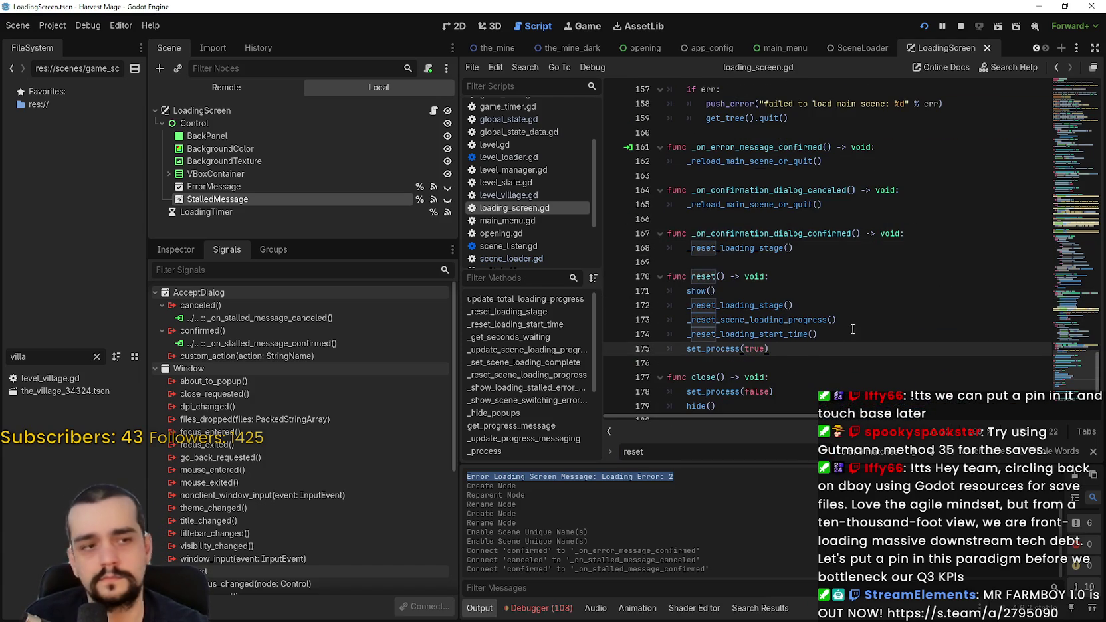
pyautogui.click(852, 330)
pyautogui.press('Return')
pyautogui.write('ide')
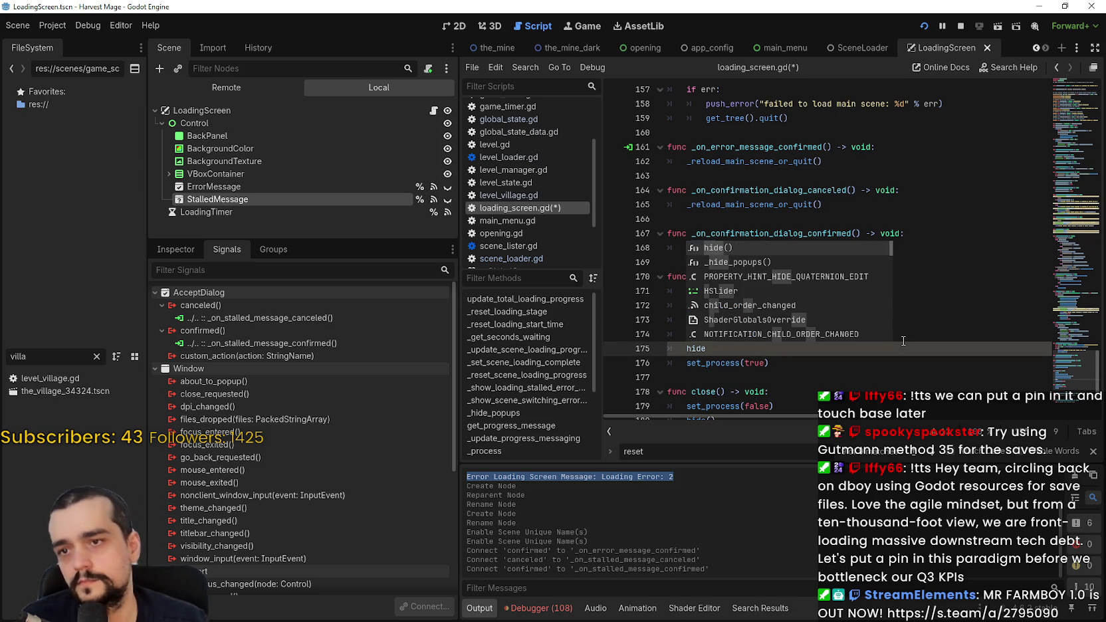
pyautogui.press('Down')
pyautogui.press('Return')
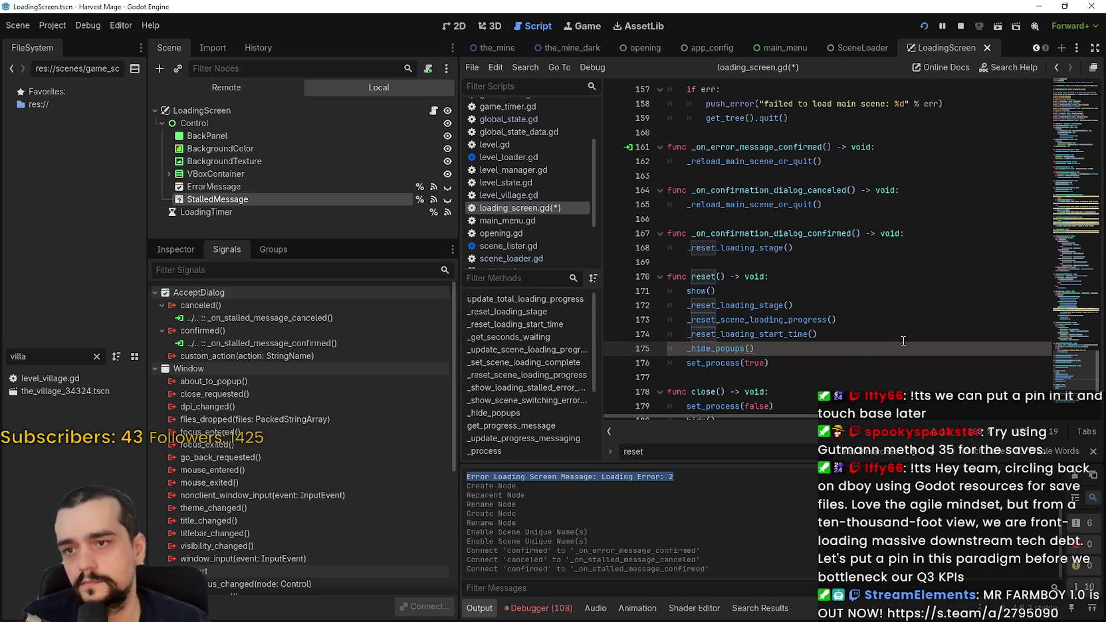
pyautogui.hotkey('ctrl', 's')
# Add a _hide_popups() call after set_process(false) in close().
pyautogui.press('Down')
pyautogui.press('Down')
pyautogui.press('Down')
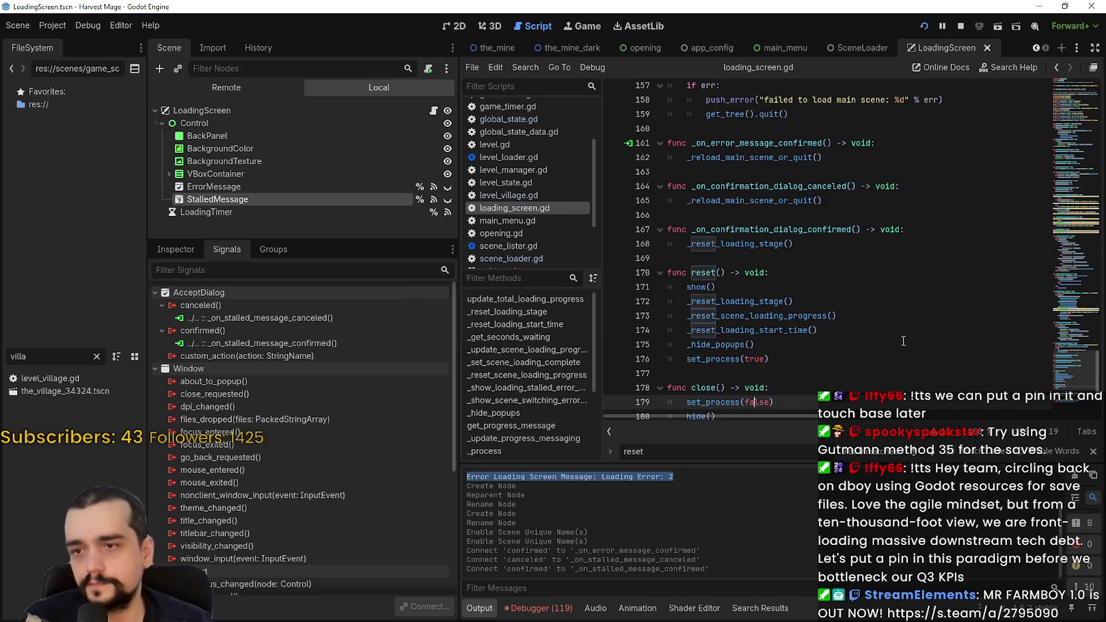
pyautogui.scroll(-1, 903, 341)
pyautogui.press('End')
pyautogui.press('Return')
pyautogui.write('hid')
pyautogui.press('Down')
pyautogui.press('Return')
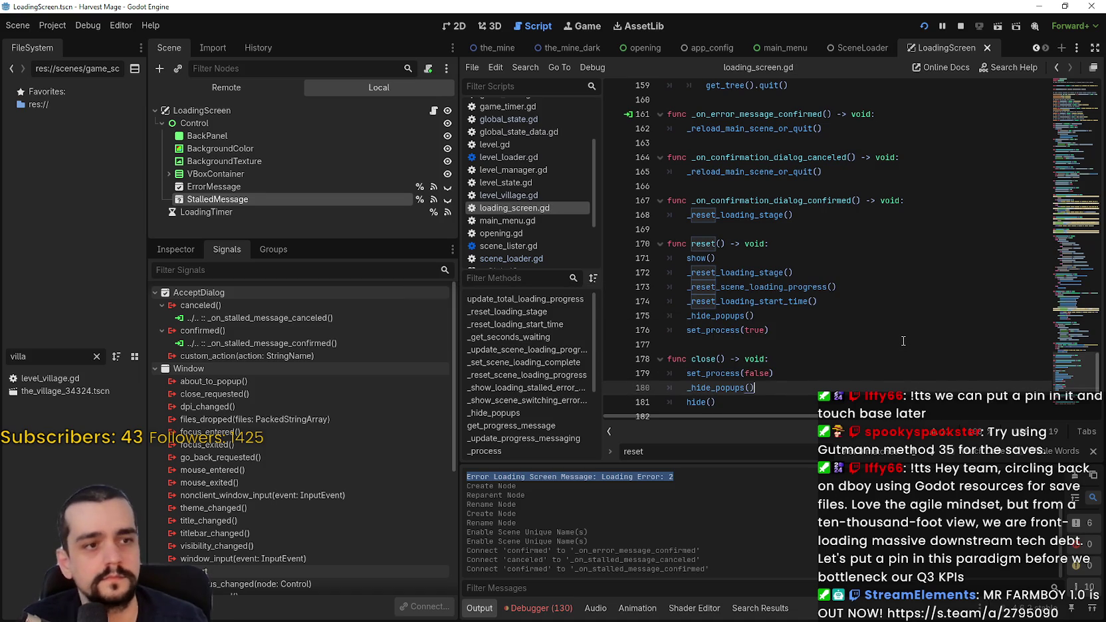
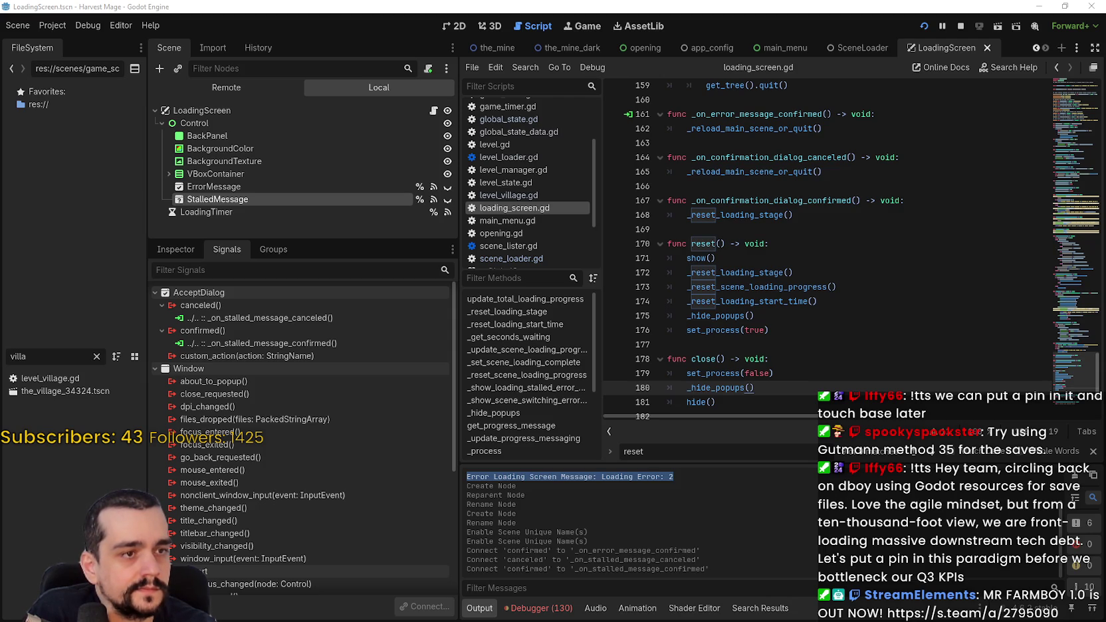
# Restart the project and Continue the saved game to reproduce, then dismiss, the Loading Error alert.
pyautogui.click(978, 228)
pyautogui.click(960, 26)
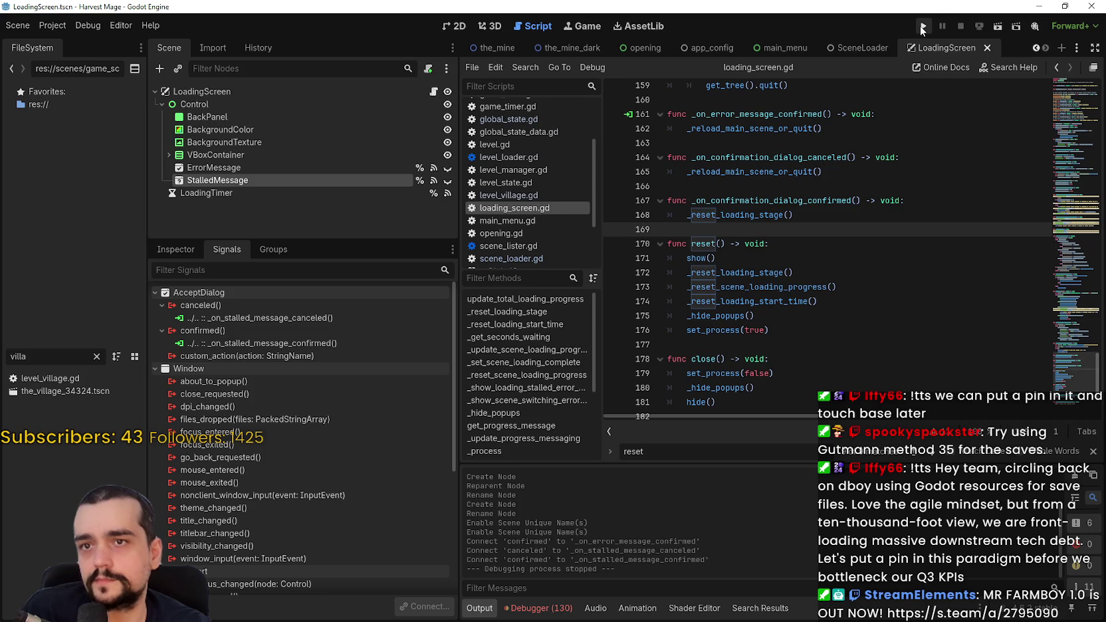
pyautogui.click(922, 28)
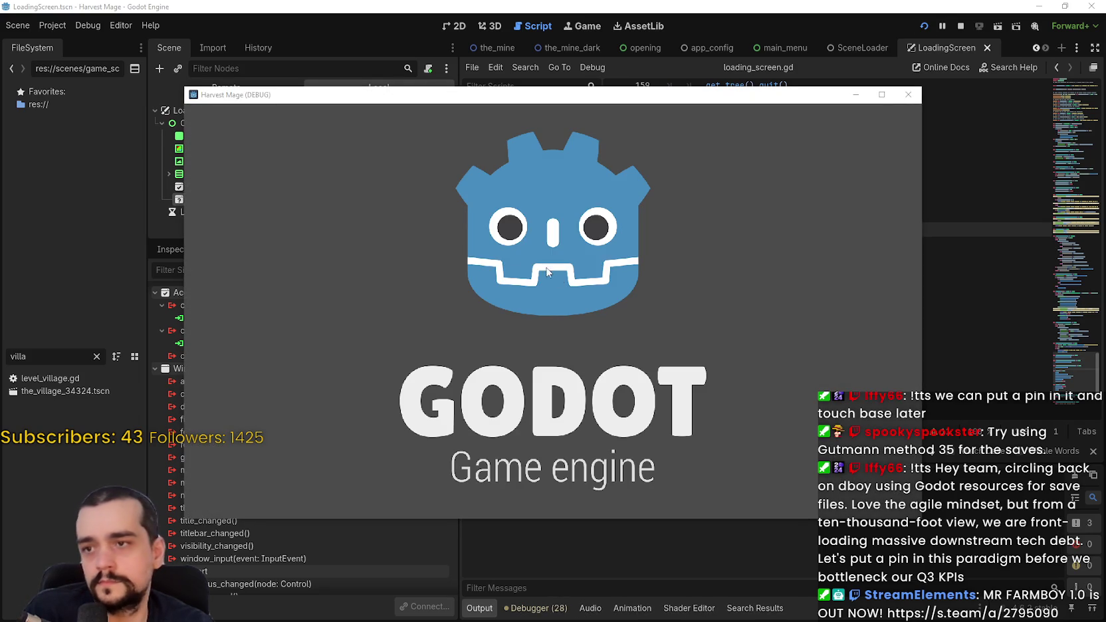
pyautogui.click(314, 328)
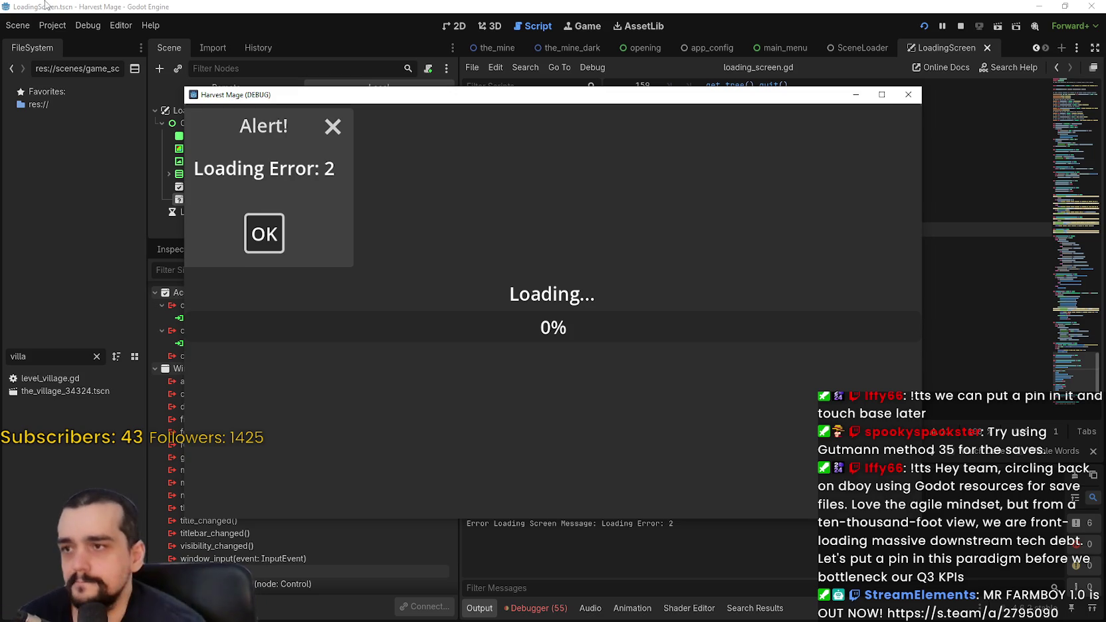
pyautogui.click(263, 245)
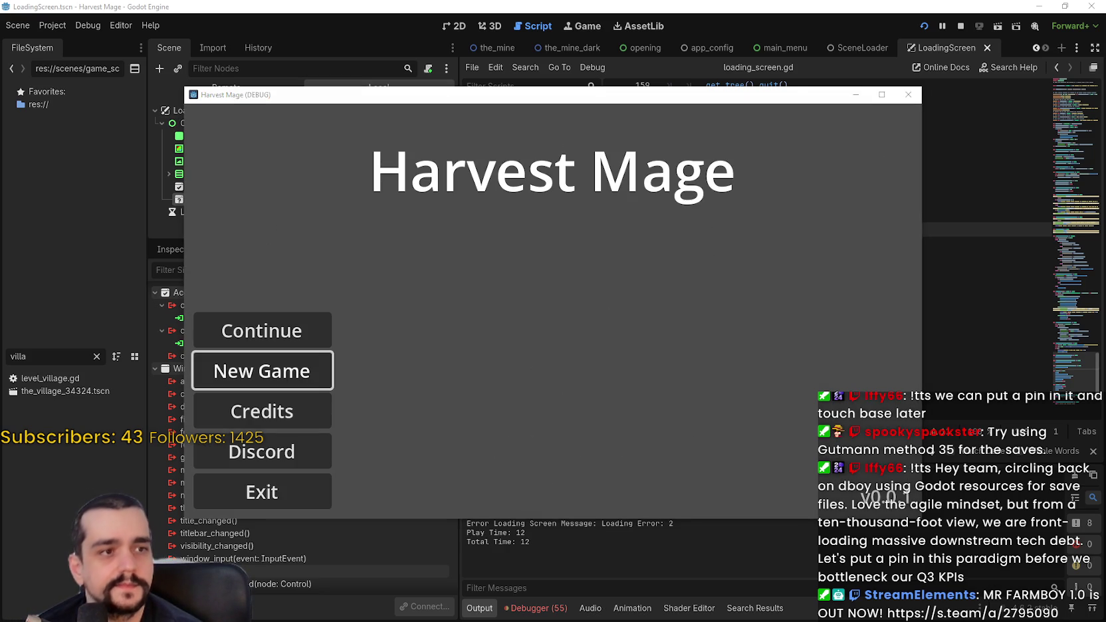
# Glance at global_state.tres in Notepad, then exit the game from its main menu.
pyautogui.hotkey('alt', 'Tab')
pyautogui.click(924, 42)
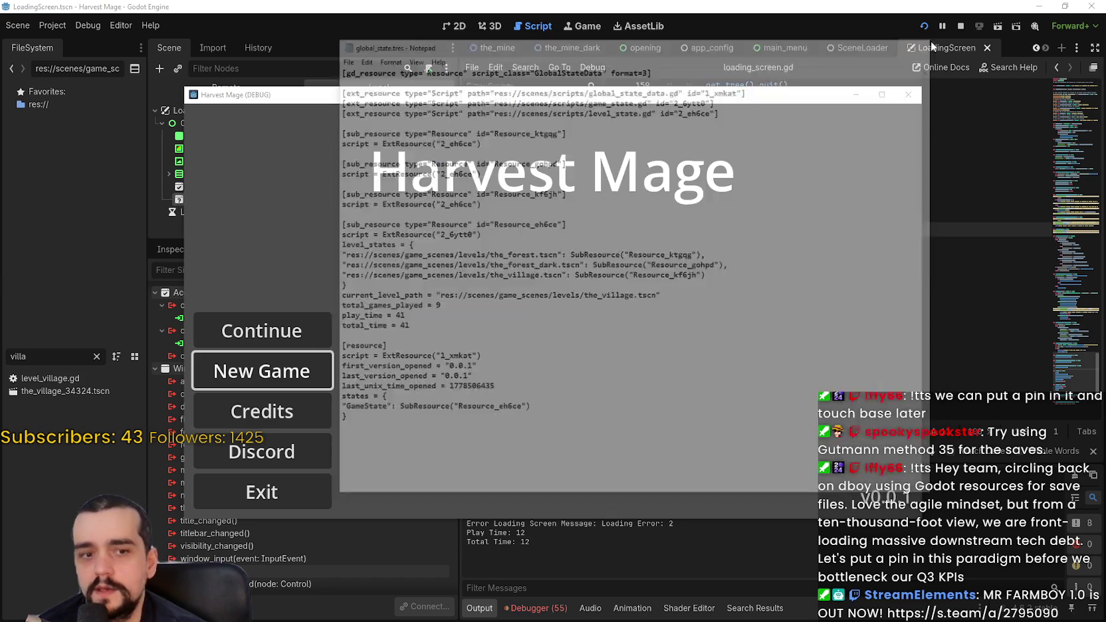
pyautogui.click(279, 492)
pyautogui.click(291, 485)
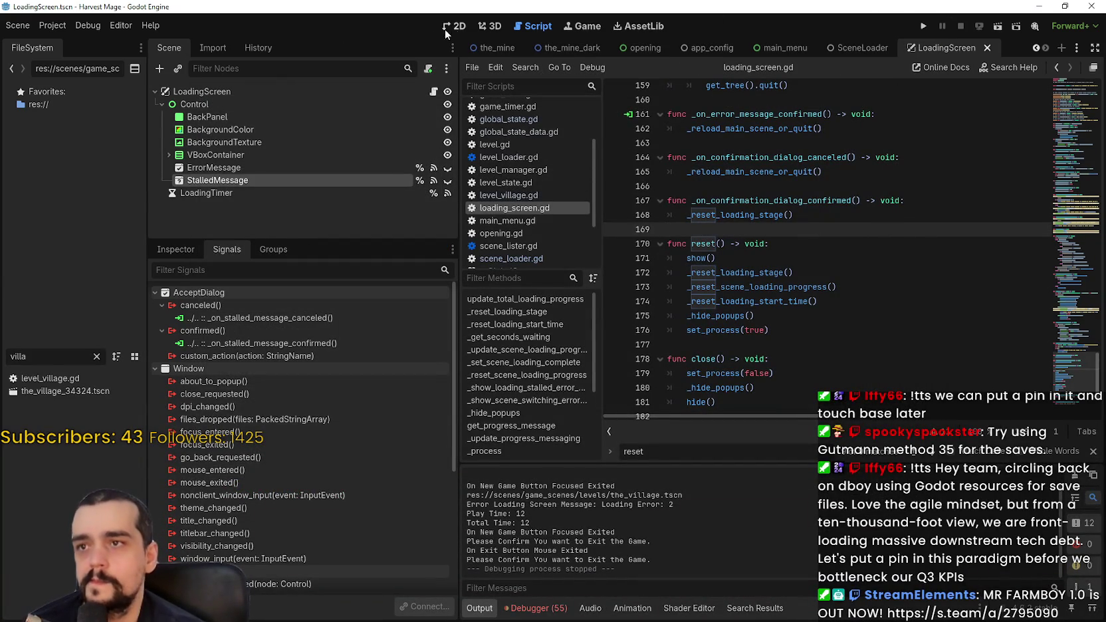
# Switch to the 2D view of LoadingScreen and make the ErrorMessage dialog visible.
pyautogui.click(454, 26)
pyautogui.click(376, 170)
pyautogui.click(447, 168)
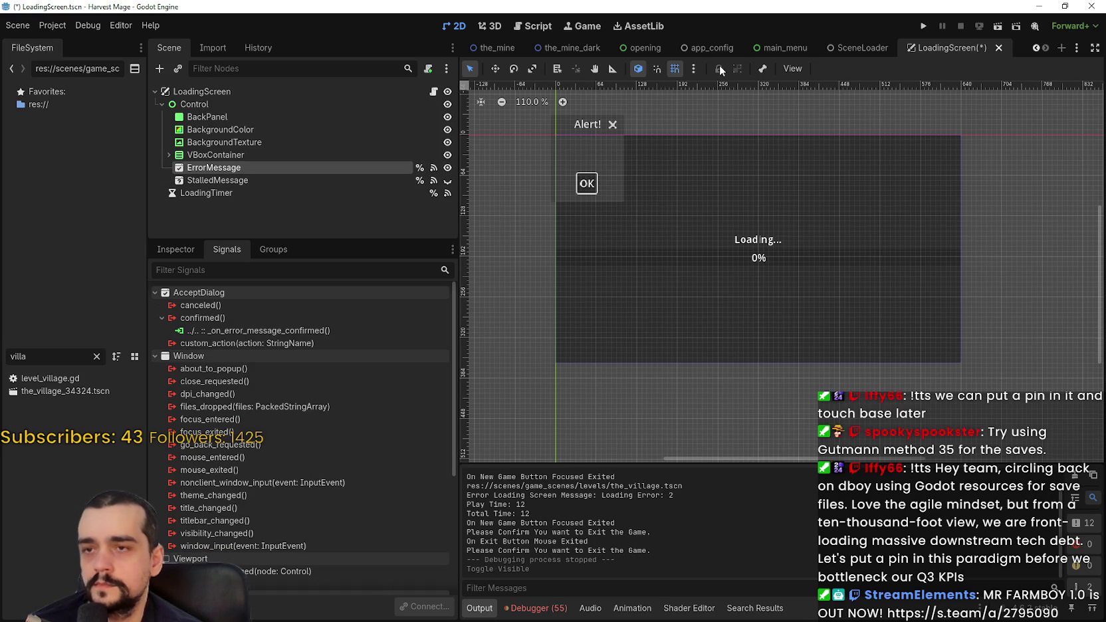
pyautogui.click(791, 68)
pyautogui.click(792, 67)
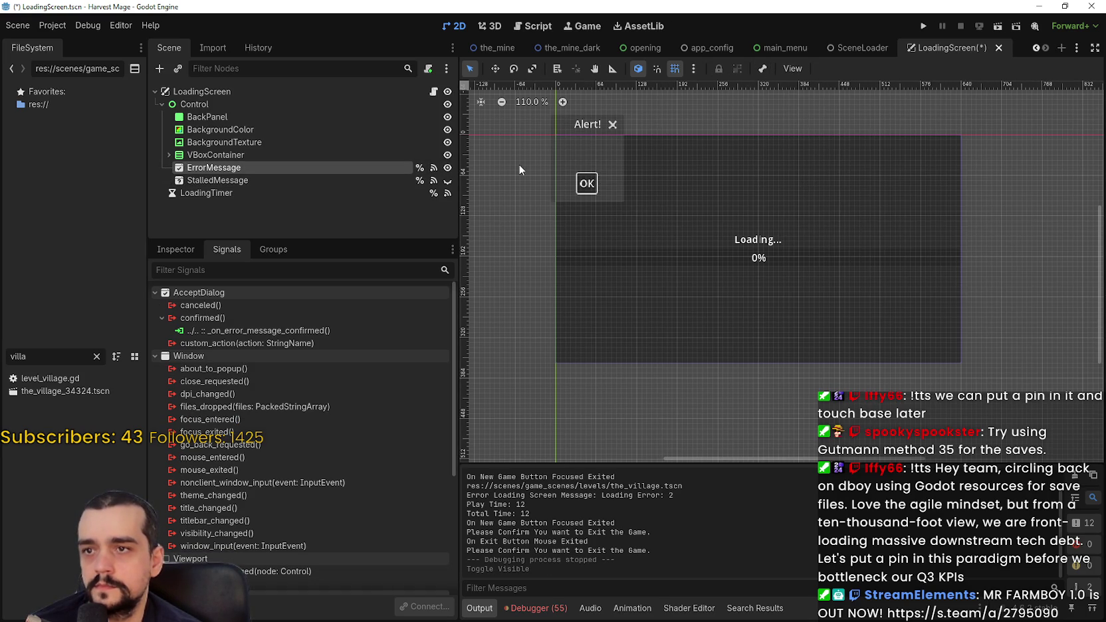
pyautogui.scroll(2, 678, 207)
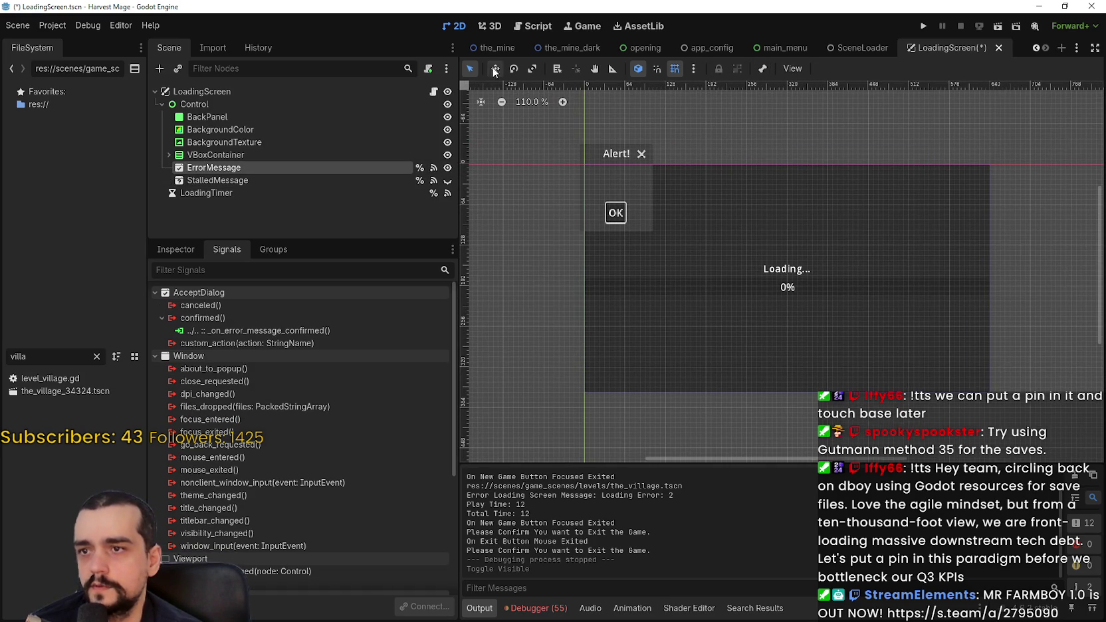
# Undo the accidental VBoxContainer move, hide ErrorMessage again and view its Inspector properties.
pyautogui.press('w')
pyautogui.click(622, 181)
pyautogui.hotkey('ctrl', 'z')
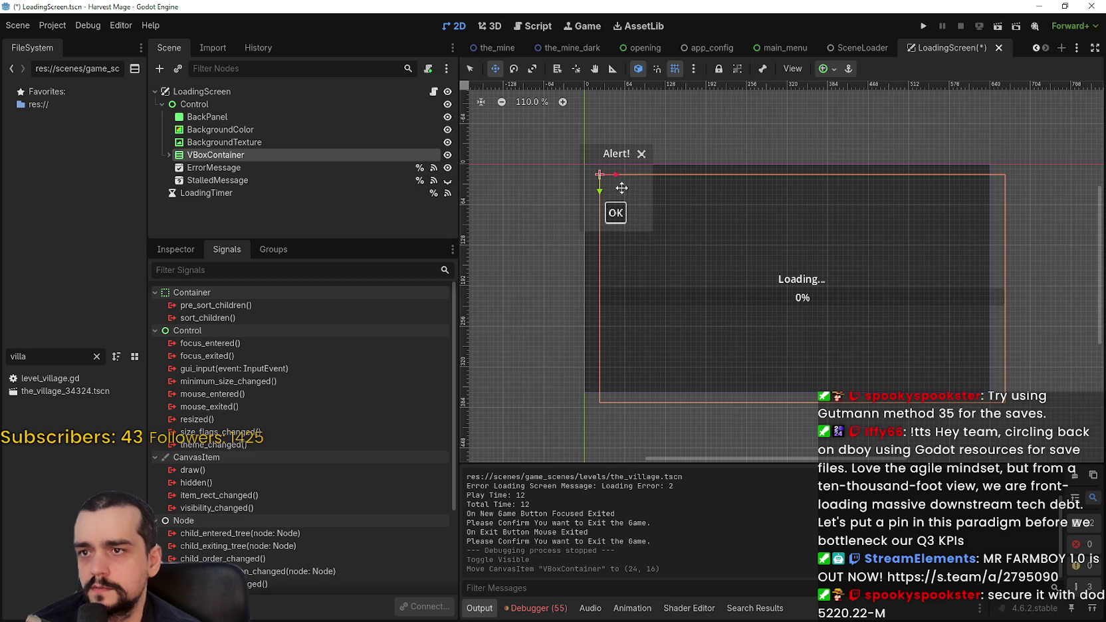
pyautogui.click(332, 167)
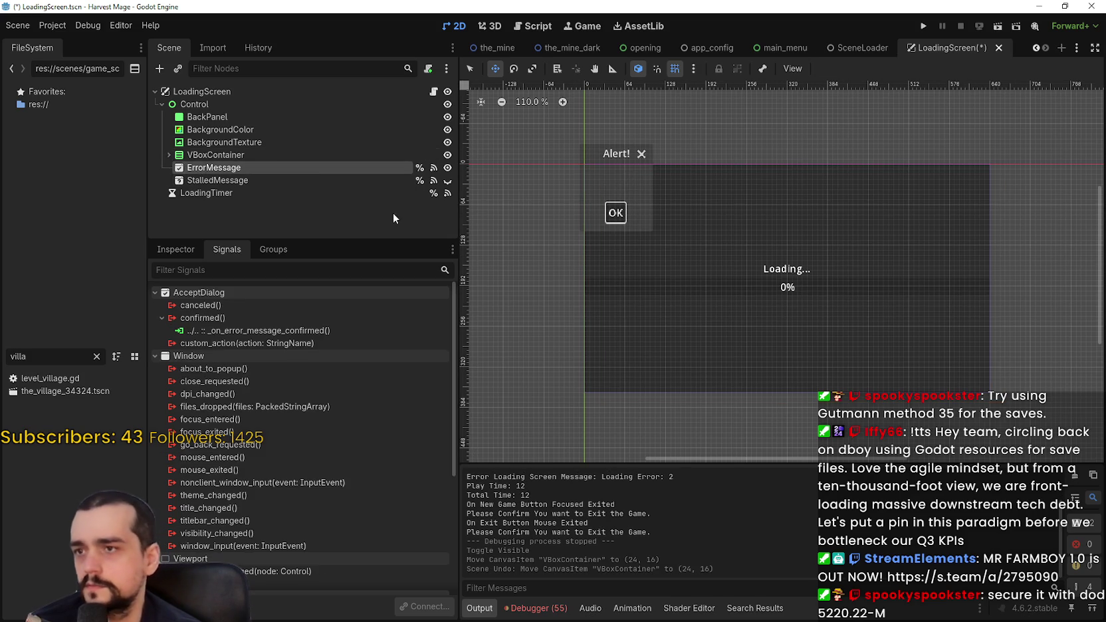
pyautogui.click(446, 168)
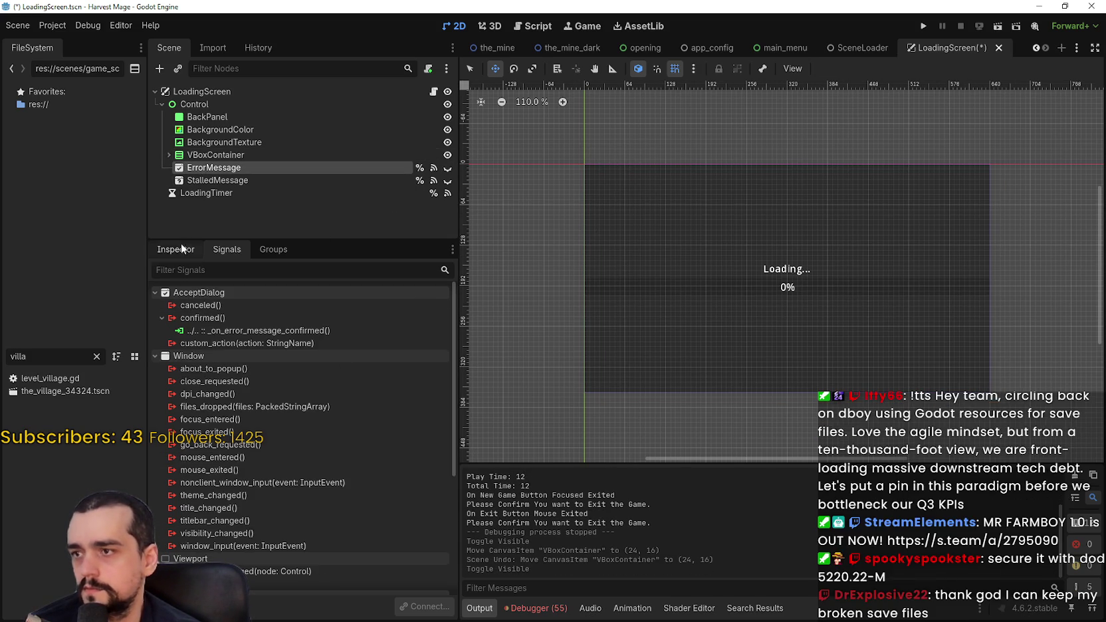
pyautogui.click(177, 247)
pyautogui.click(347, 403)
# Title ErrorMessage 'Loading Error', centre it on the main window screen, show it, and save.
pyautogui.click(348, 400)
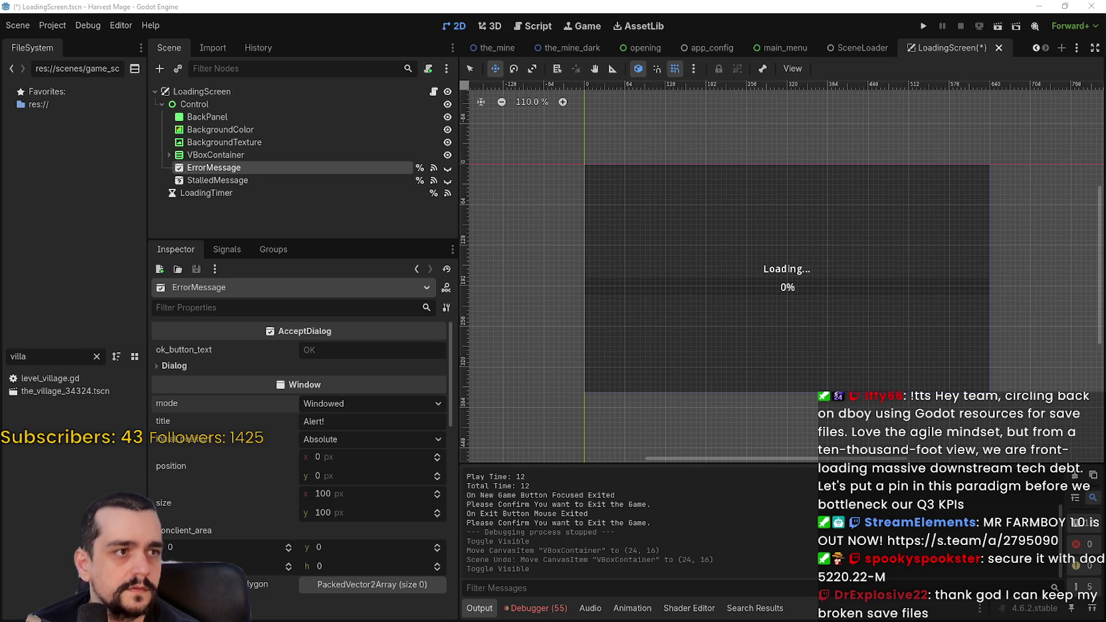
pyautogui.click(348, 422)
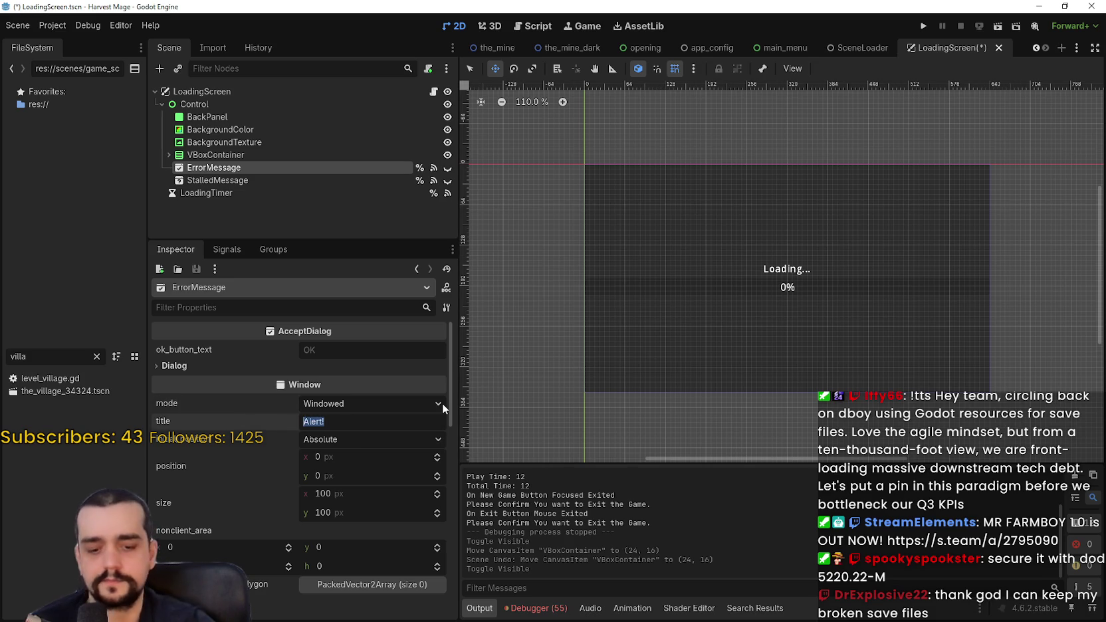
pyautogui.write('Loading Error')
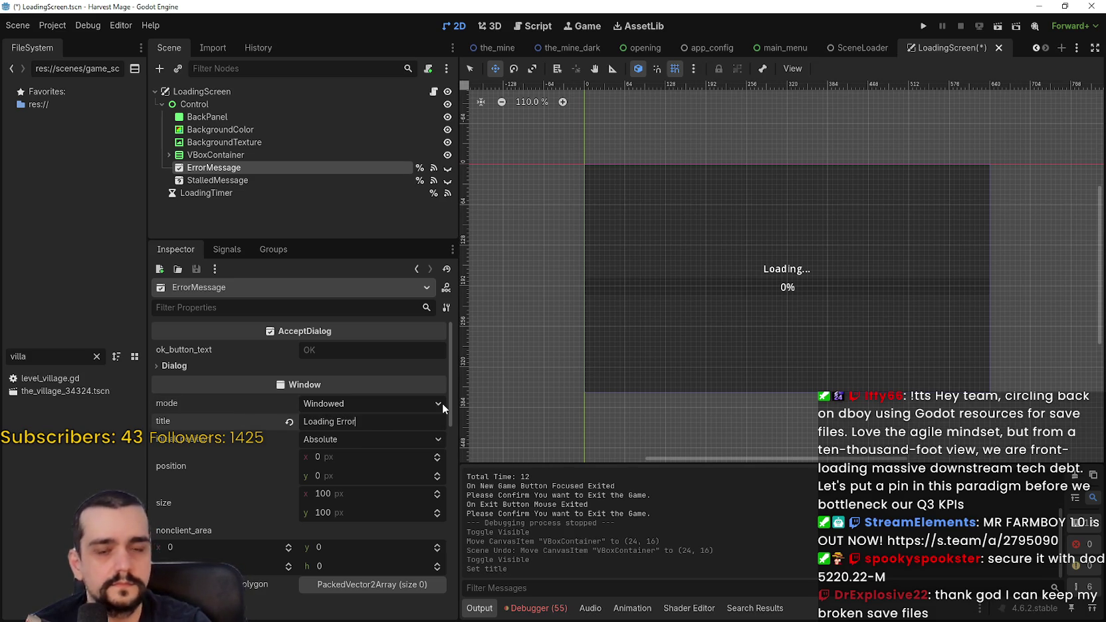
pyautogui.click(376, 439)
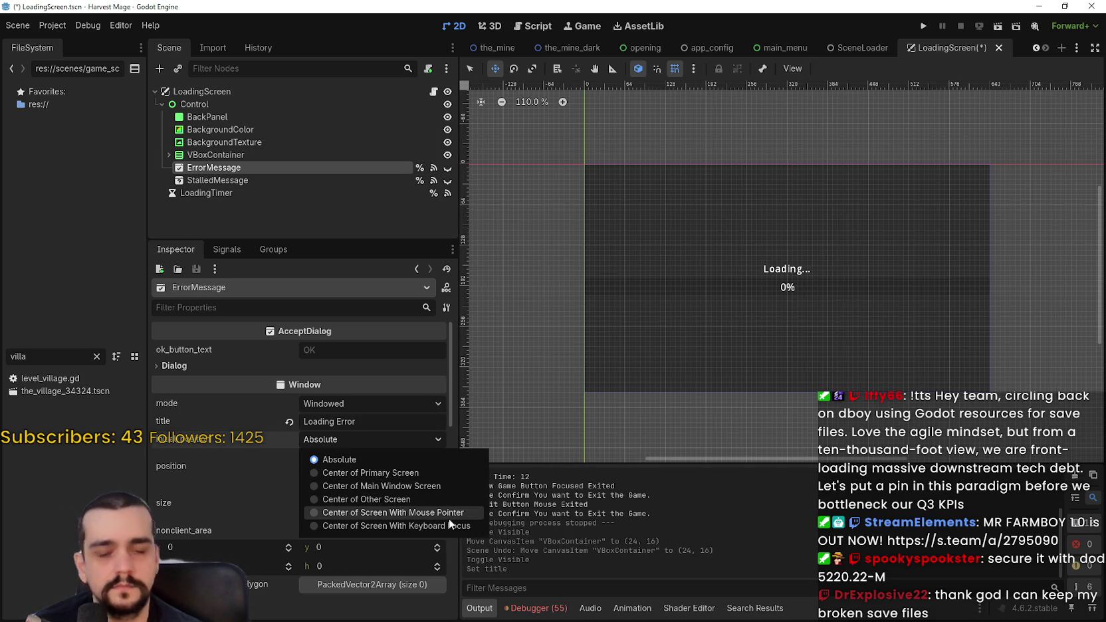
pyautogui.click(413, 486)
pyautogui.hotkey('ctrl', 's')
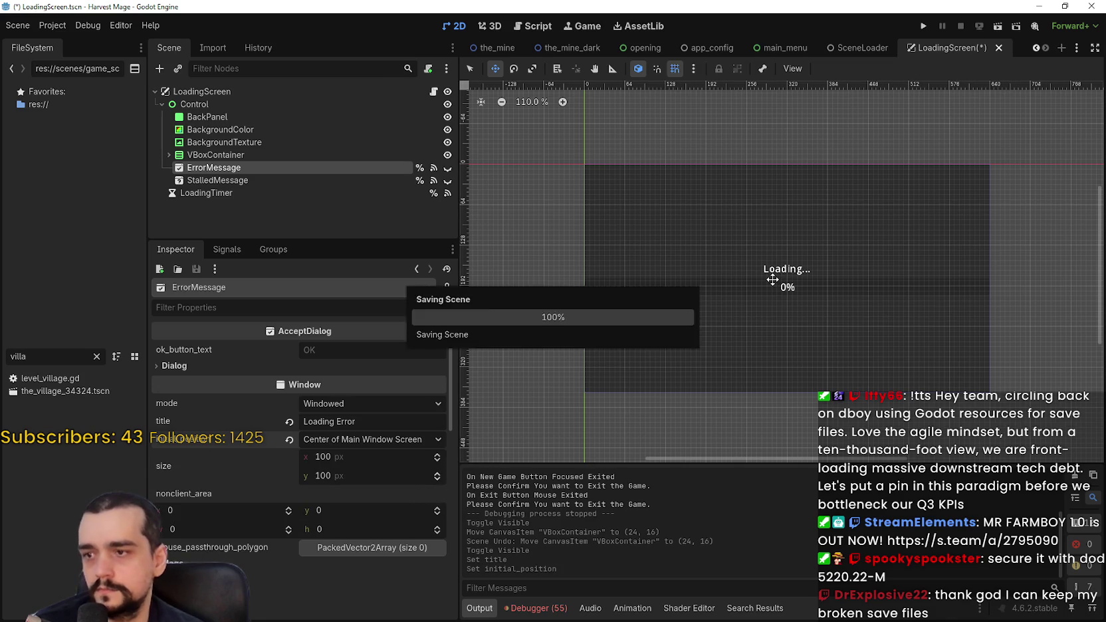
pyautogui.click(447, 168)
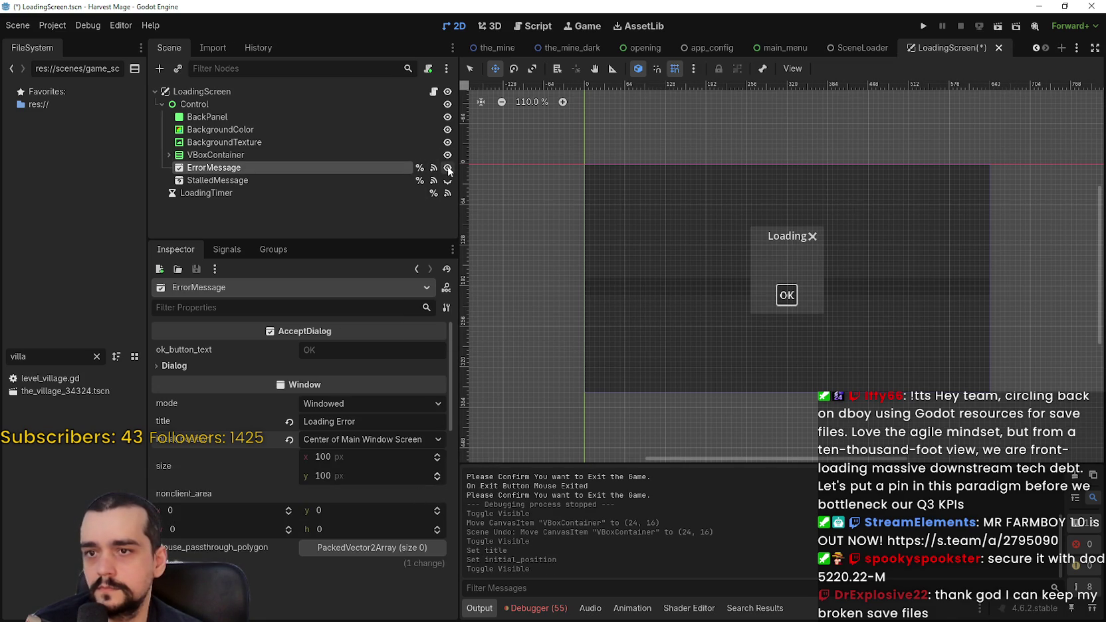
pyautogui.hotkey('ctrl', 's')
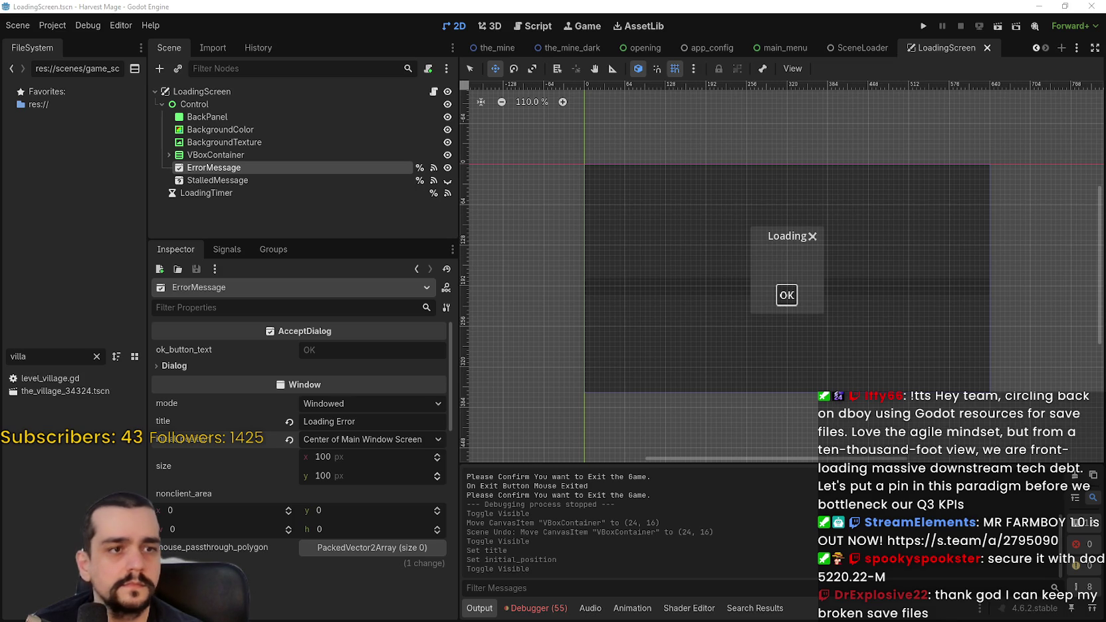
# Set the ErrorMessage dialog width to 360 and expand its Flags section.
pyautogui.click(354, 457)
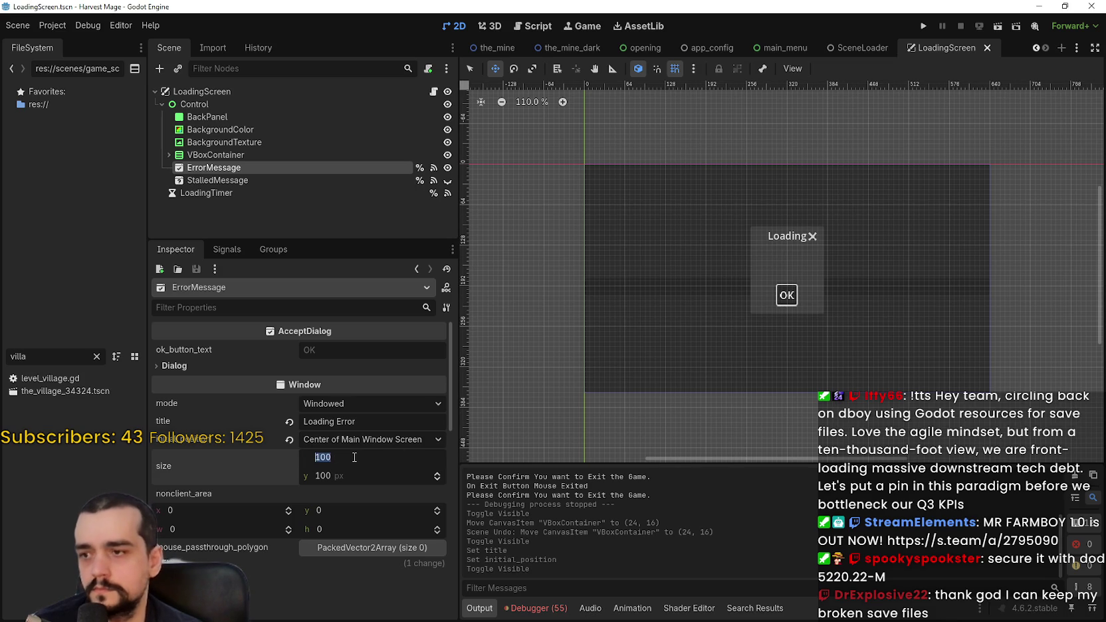
pyautogui.write('360')
pyautogui.press('Return')
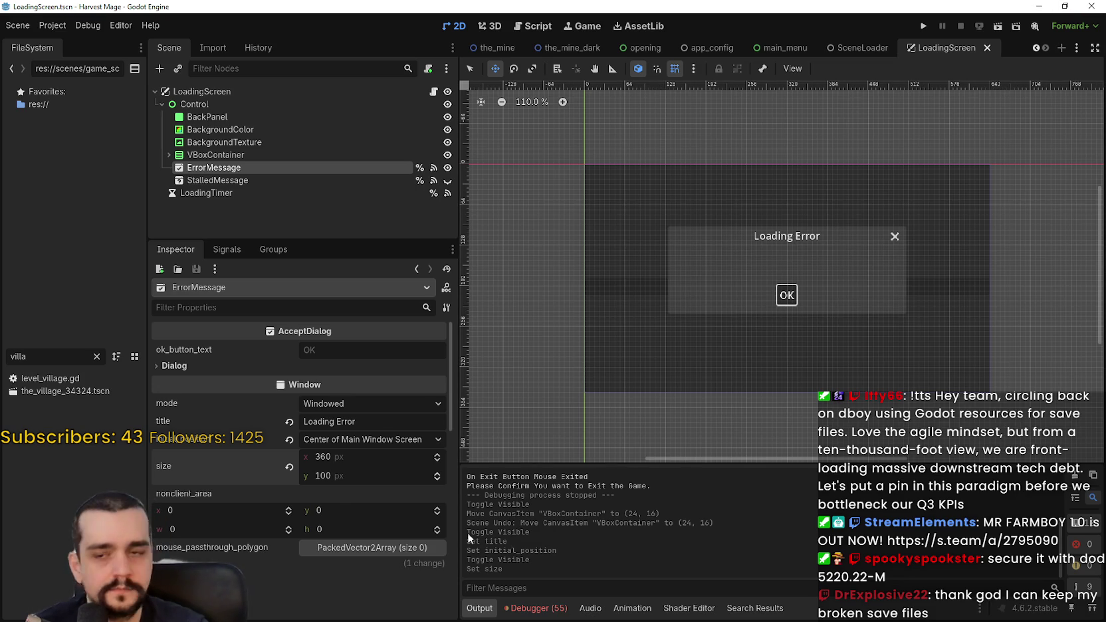
pyautogui.scroll(-5, 334, 492)
pyautogui.click(221, 417)
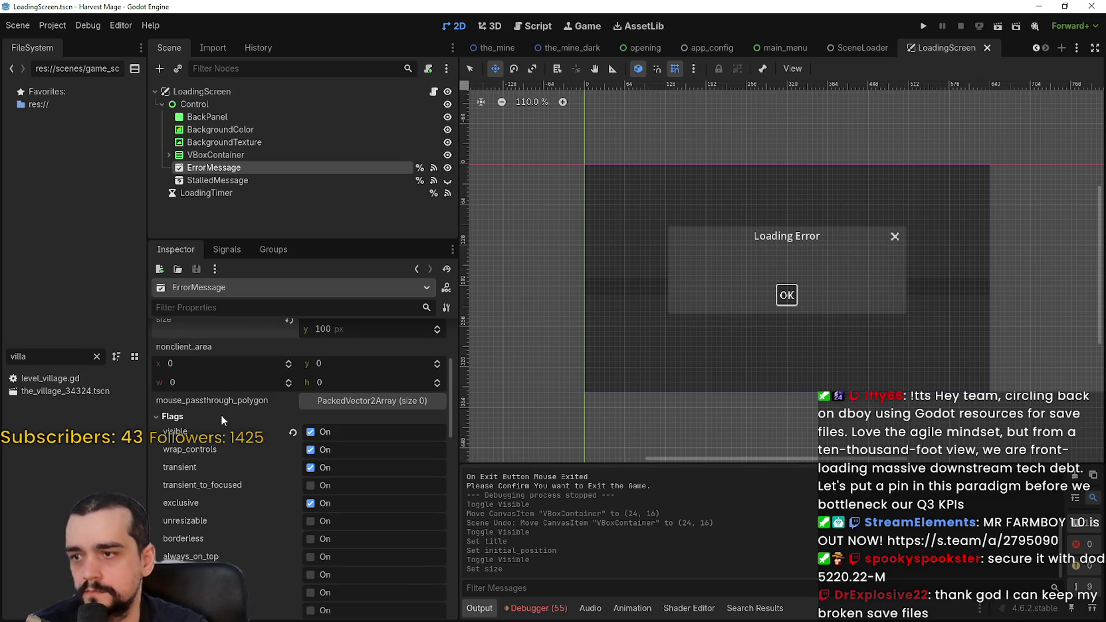
pyautogui.scroll(-3, 291, 458)
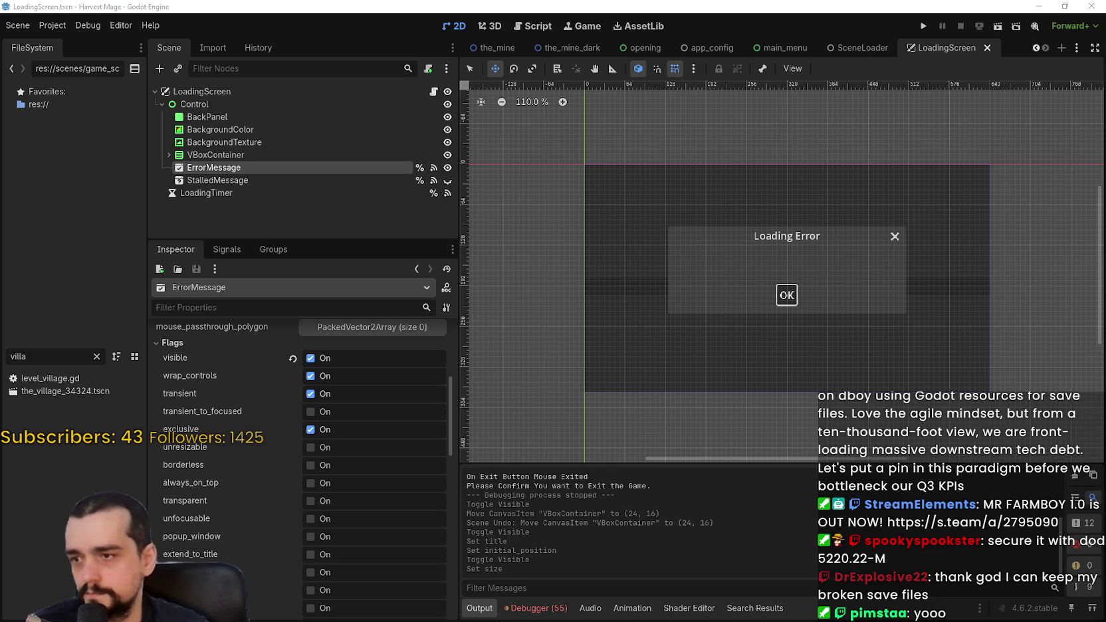
pyautogui.scroll(-5, 227, 500)
pyautogui.scroll(-5, 227, 501)
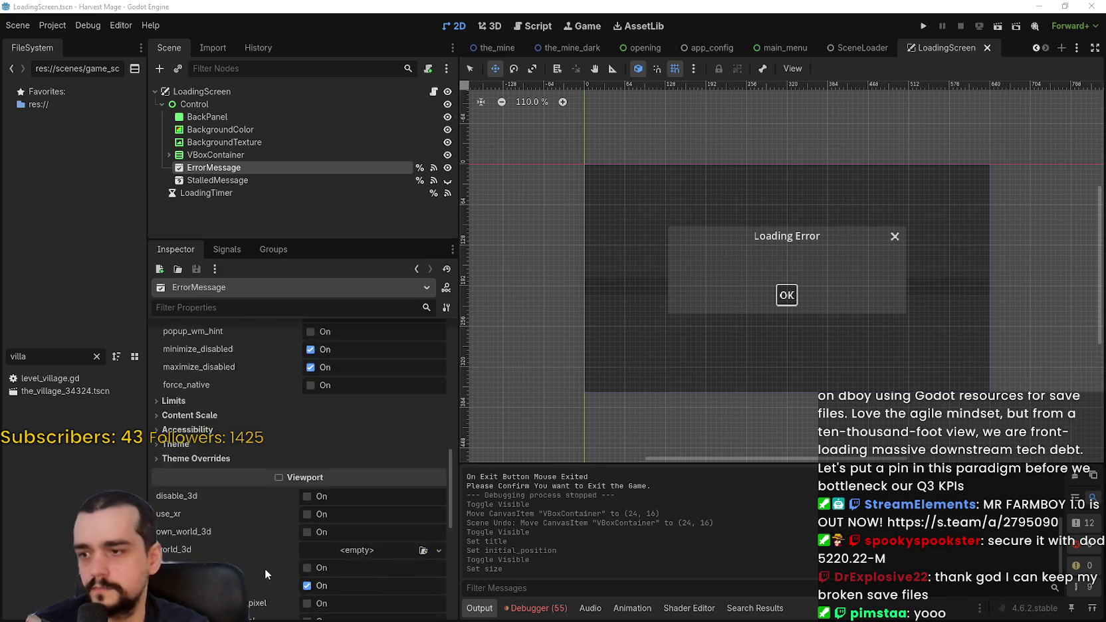
pyautogui.scroll(-7, 265, 565)
pyautogui.scroll(-4, 213, 518)
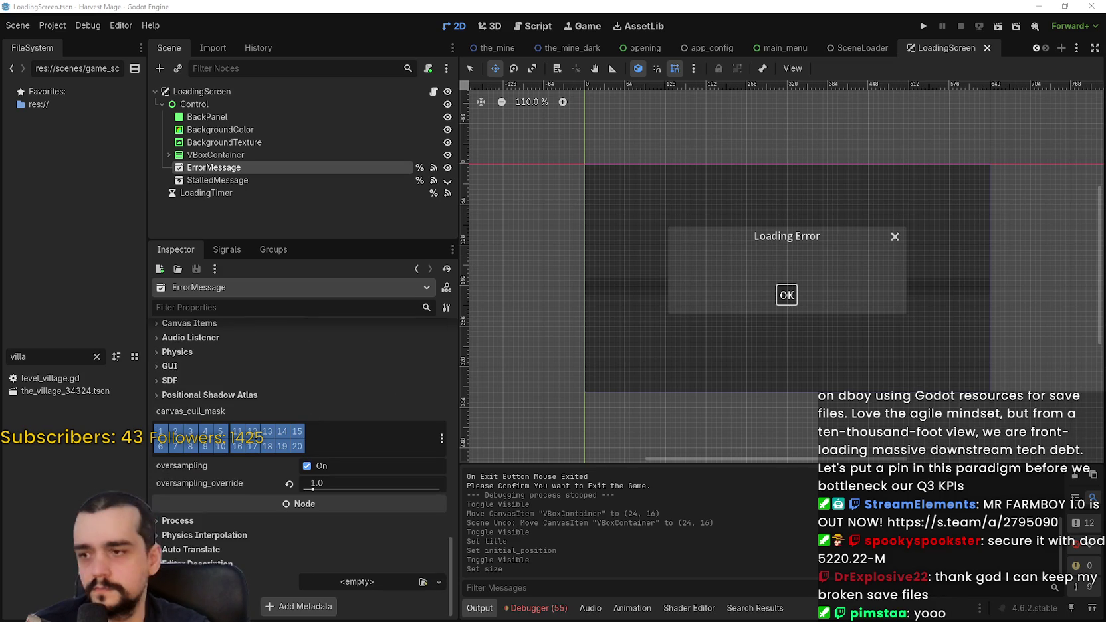
pyautogui.click(281, 180)
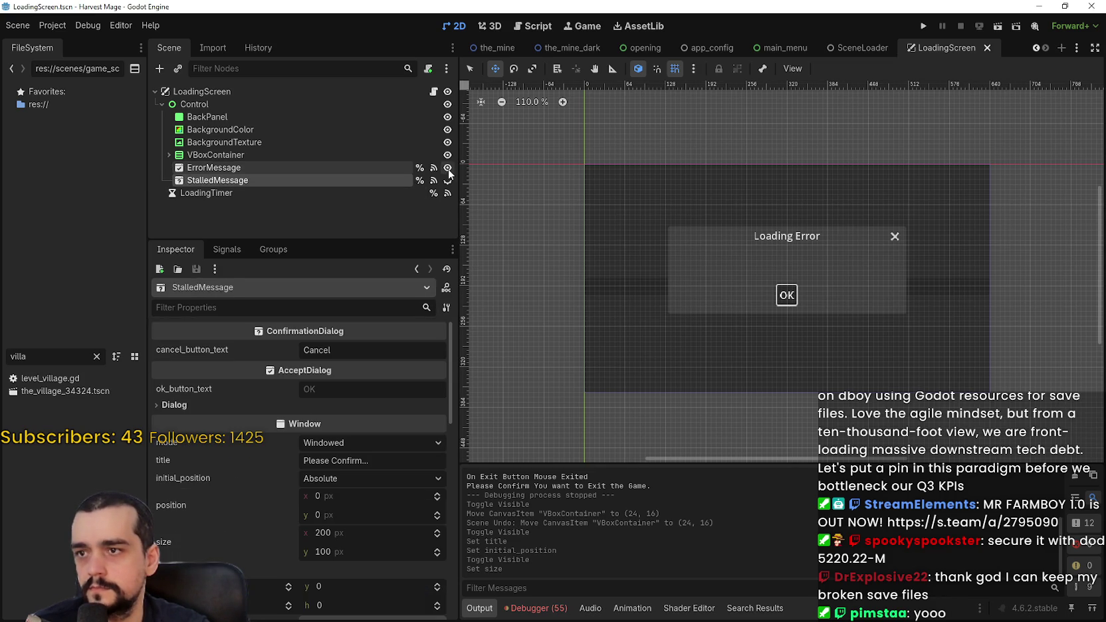
# Hide ErrorMessage, show StalledMessage, and centre it on the main window screen.
pyautogui.click(447, 168)
pyautogui.click(447, 180)
pyautogui.click(361, 447)
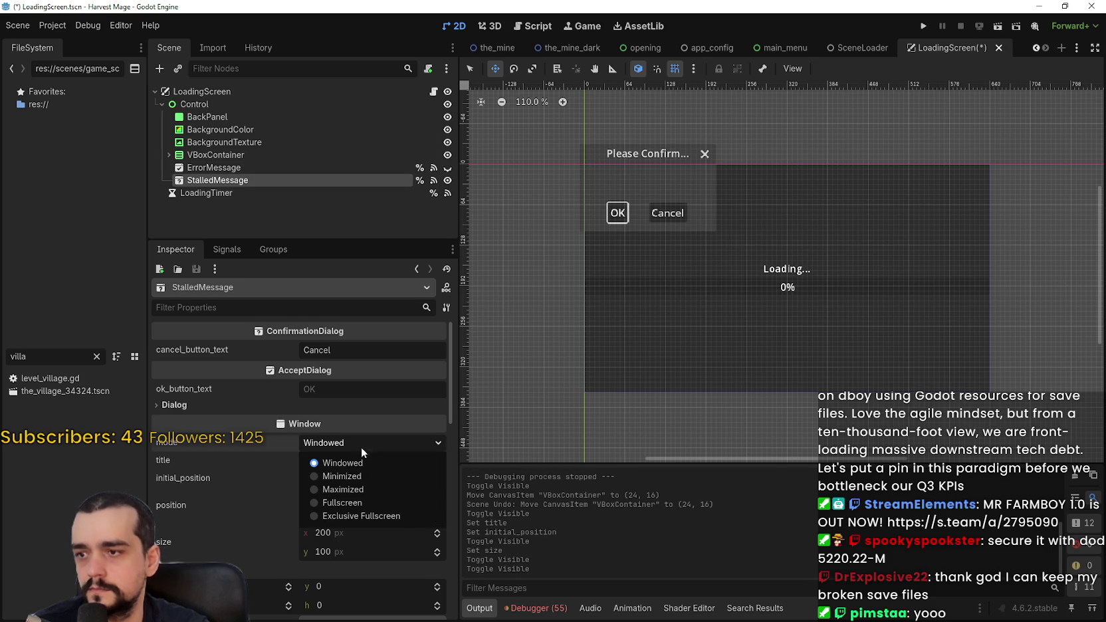
pyautogui.click(364, 445)
pyautogui.click(372, 461)
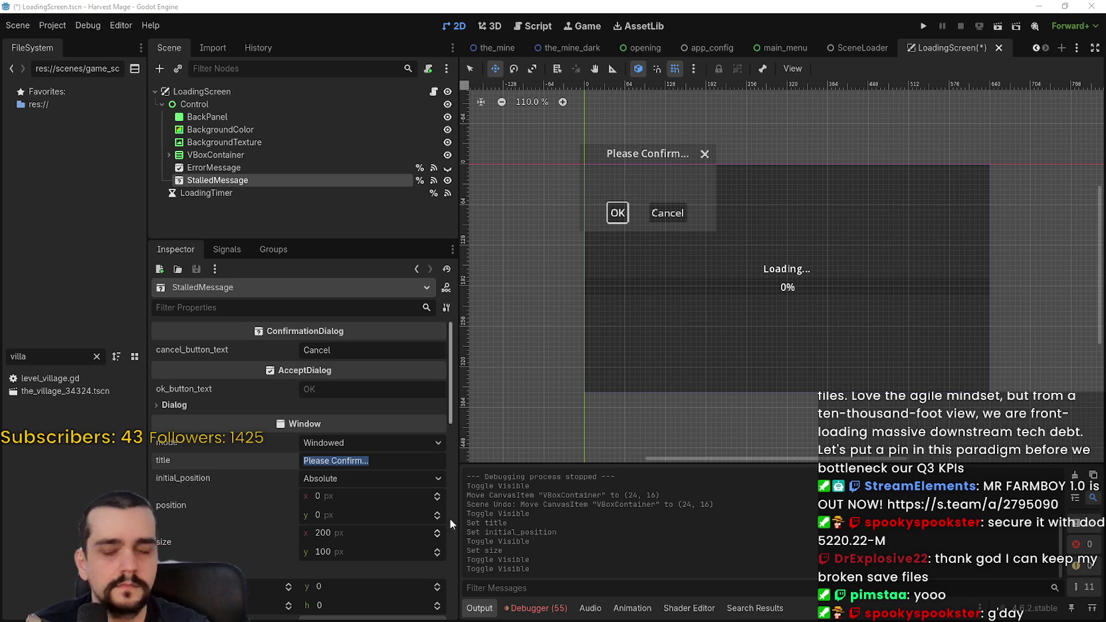
pyautogui.click(375, 439)
pyautogui.click(374, 436)
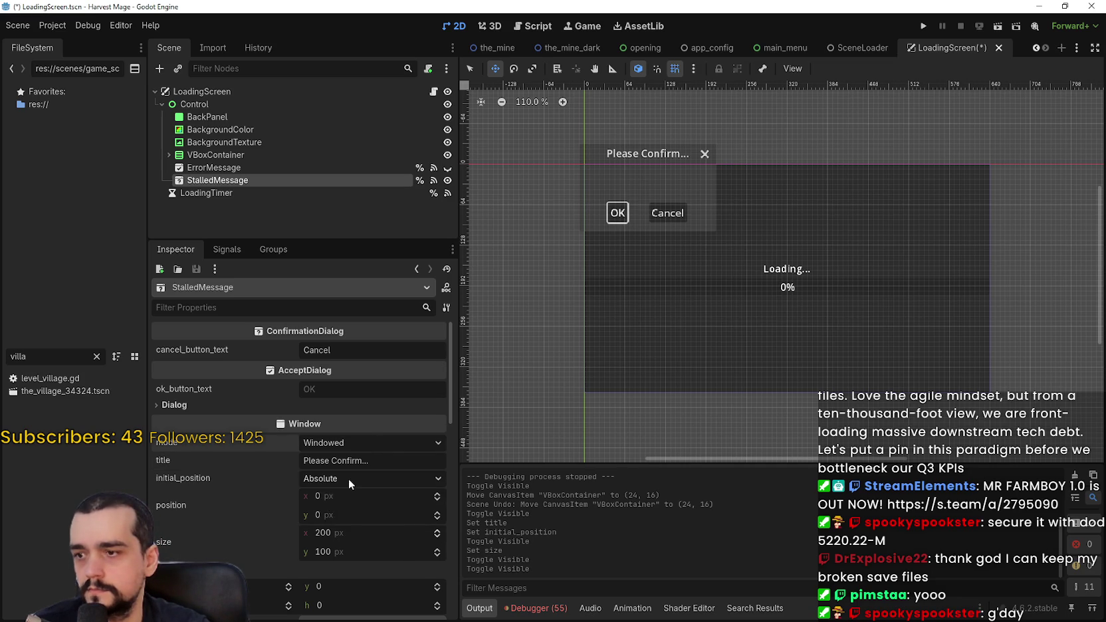
pyautogui.click(348, 479)
pyautogui.click(385, 522)
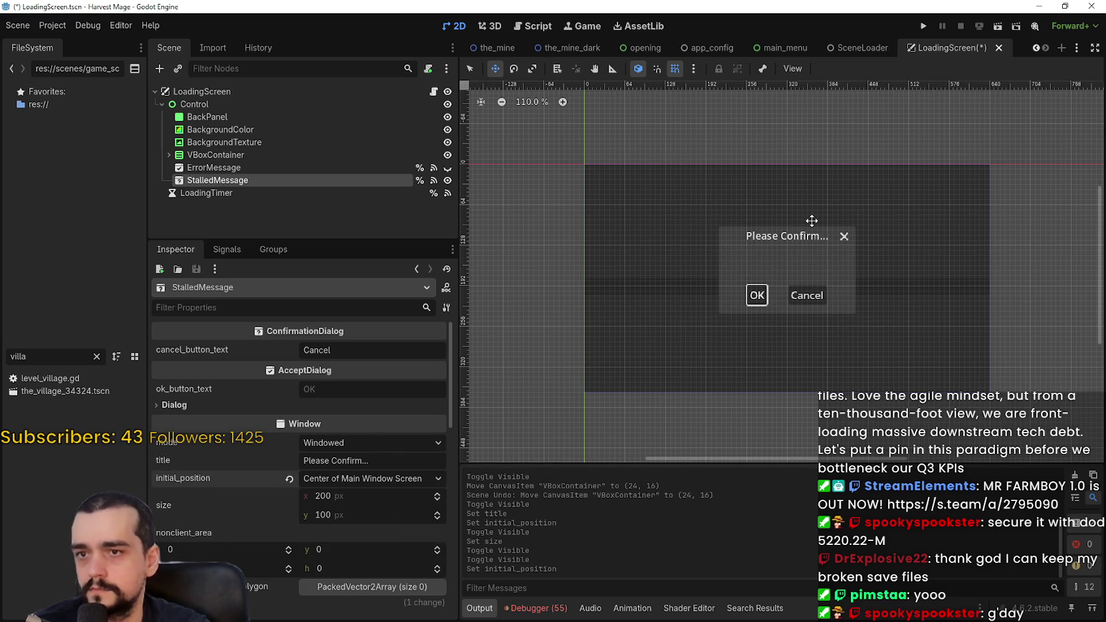
pyautogui.hotkey('ctrl', 's')
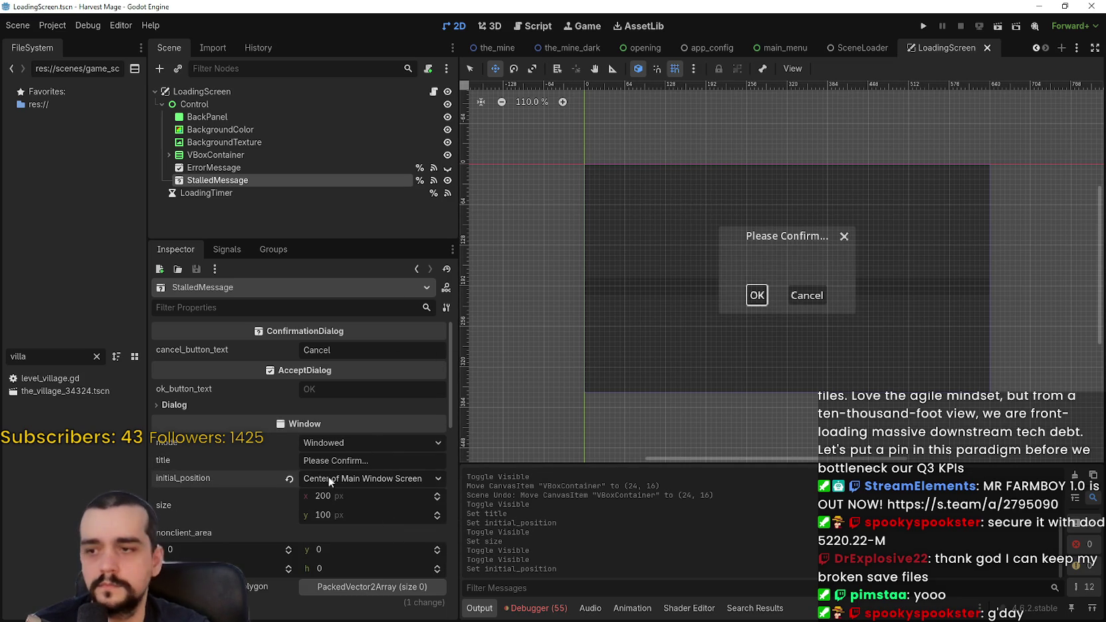
# Label StalledMessage's cancel button 'Reload' and its OK button 'Try Waiting', then save.
pyautogui.click(347, 350)
pyautogui.doubleClick(353, 350)
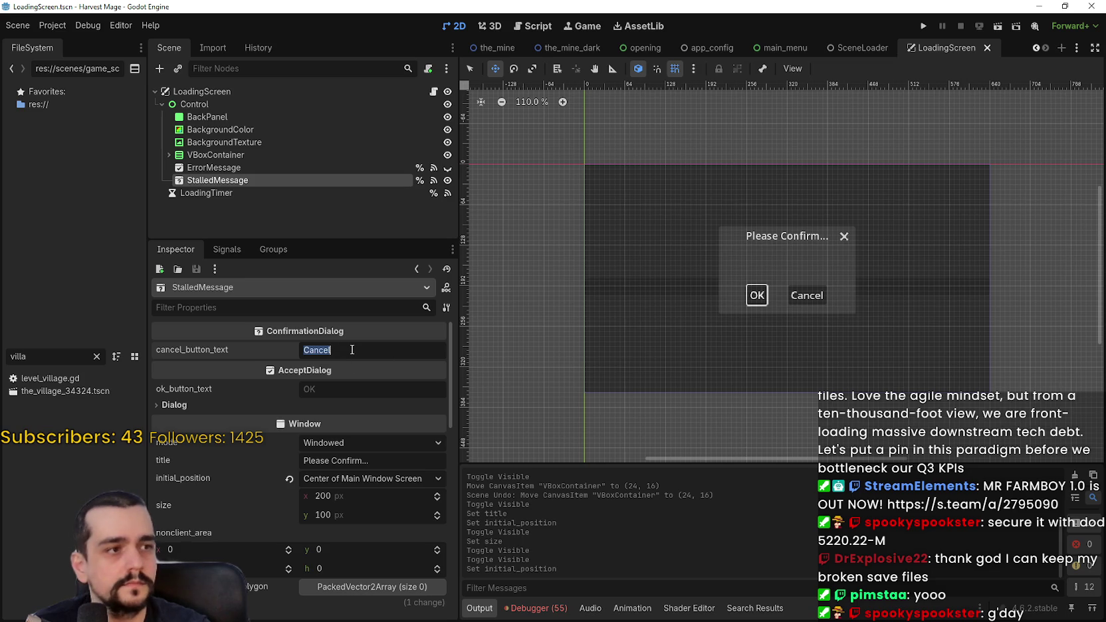
pyautogui.write('Reload')
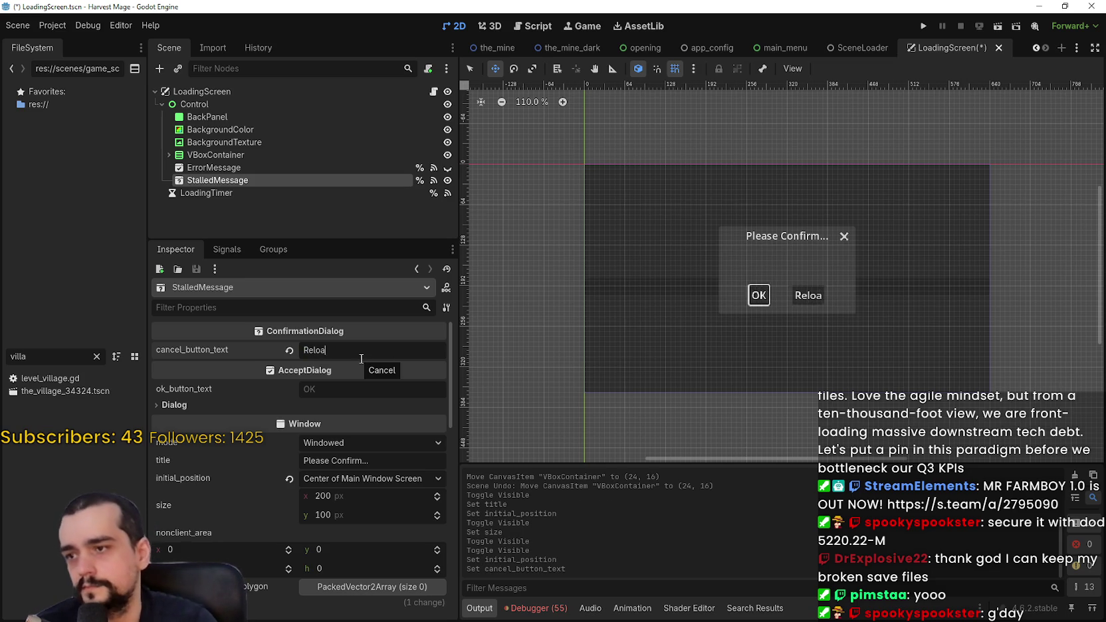
pyautogui.hotkey('ctrl', 's')
pyautogui.click(328, 388)
pyautogui.write('Try ')
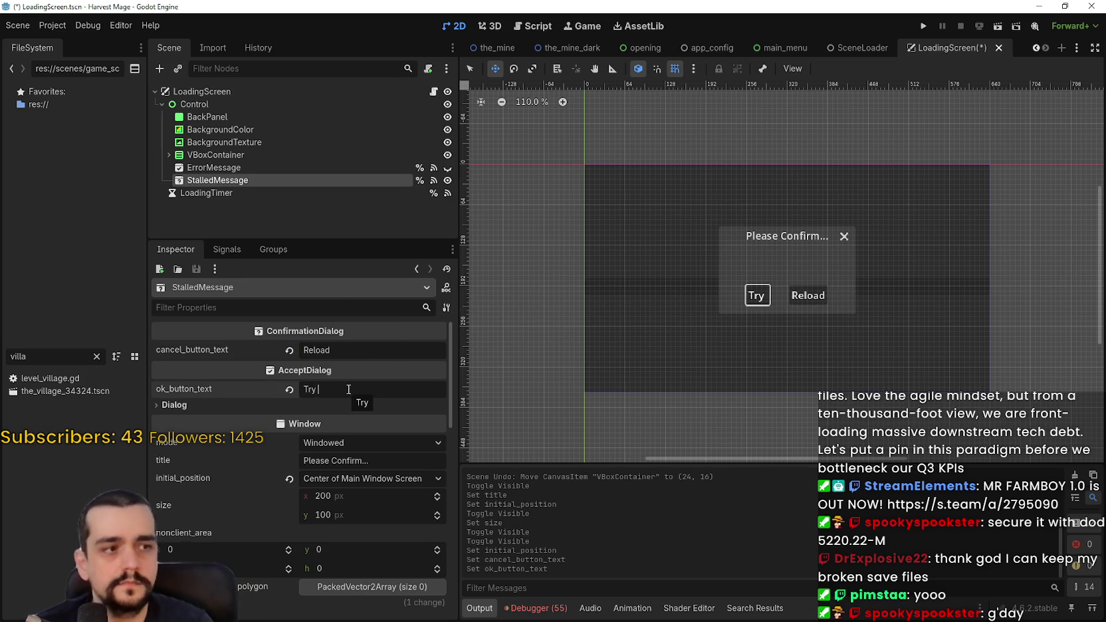
pyautogui.write('Waiting')
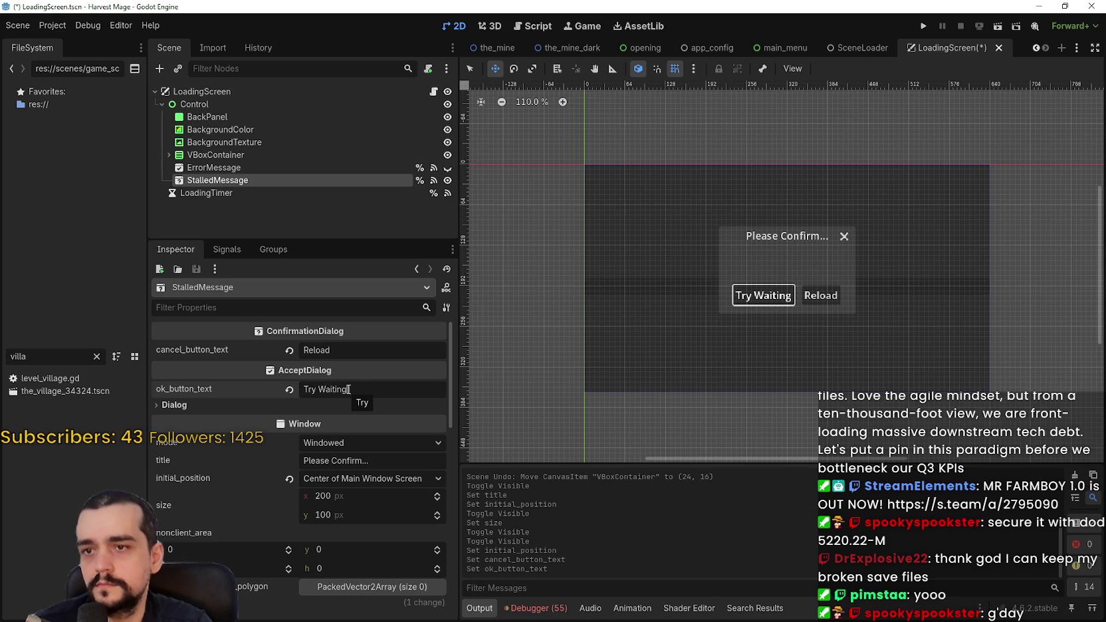
pyautogui.hotkey('ctrl', 's')
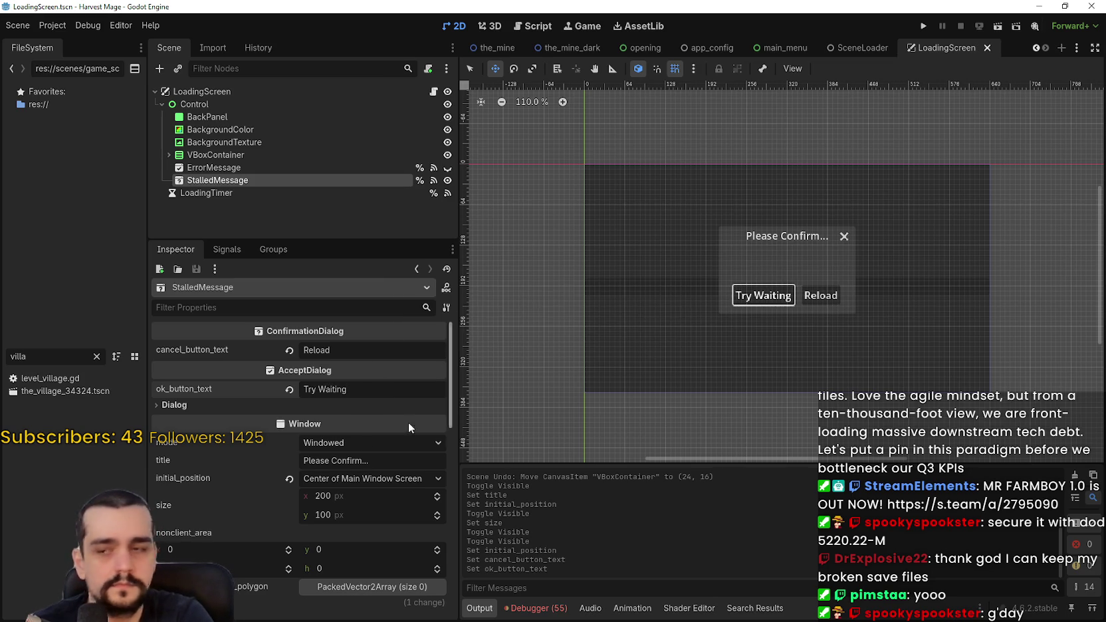
# Title StalledMessage 'Loading Stalled', set its width to 360, and save.
pyautogui.press('Tab')
pyautogui.write('L')
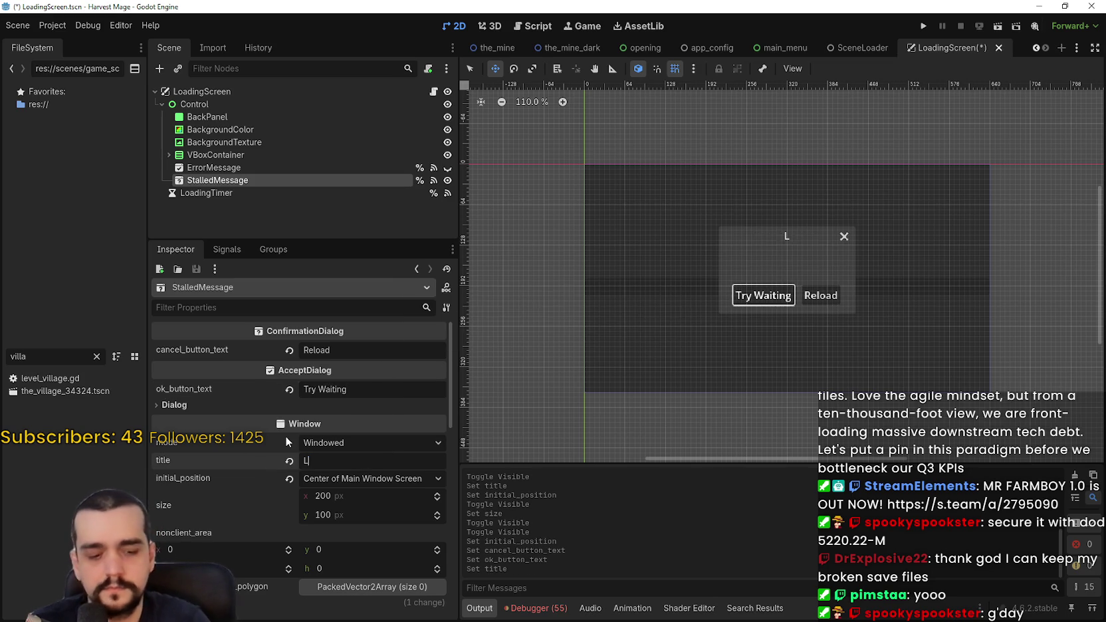
pyautogui.write('ooadi')
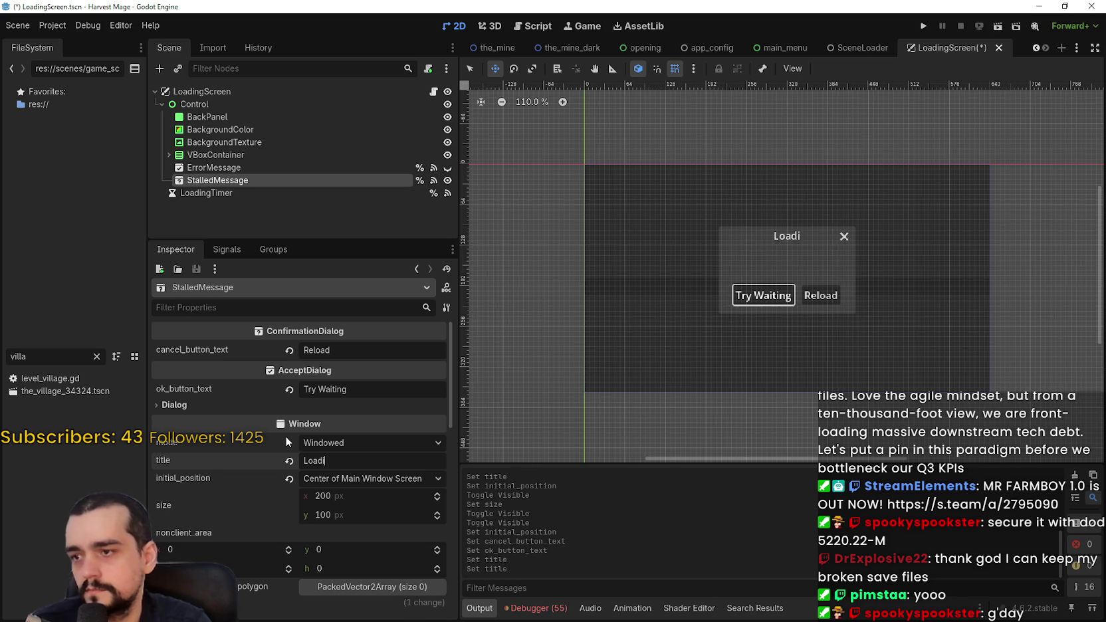
pyautogui.write('ng Stalled')
pyautogui.hotkey('ctrl', 's')
pyautogui.click(352, 496)
pyautogui.write('360')
pyautogui.press('Return')
pyautogui.hotkey('ctrl', 's')
pyautogui.scroll(-3, 386, 488)
pyautogui.scroll(-5, 397, 525)
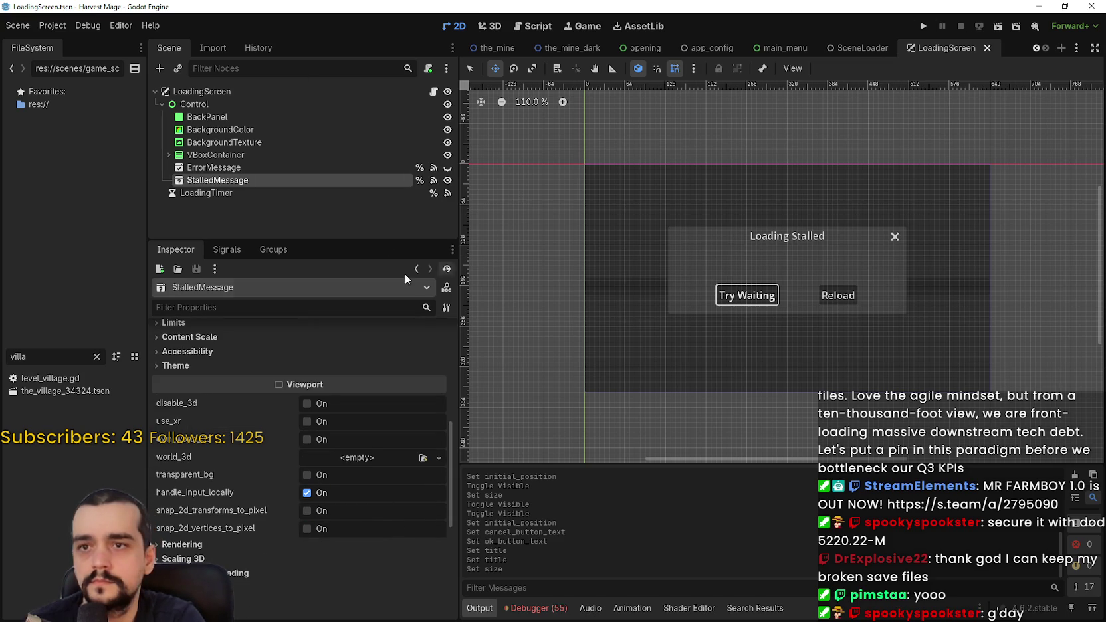
pyautogui.click(433, 180)
# Hide StalledMessage, run the project, and start a New Game, dismissing the Loading Error.
pyautogui.click(447, 180)
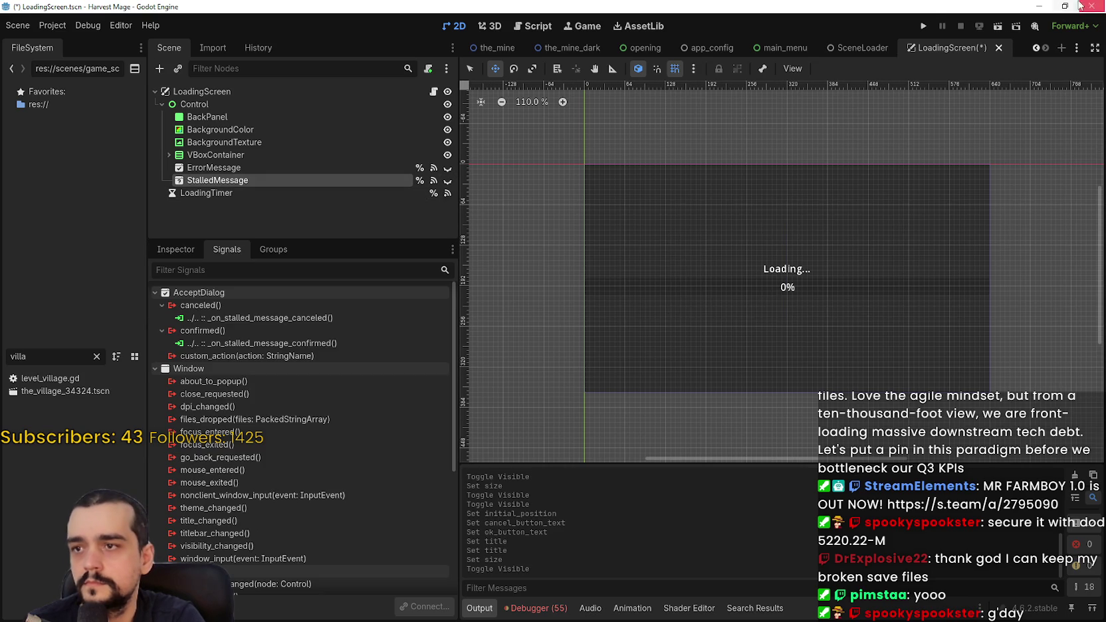
pyautogui.click(922, 27)
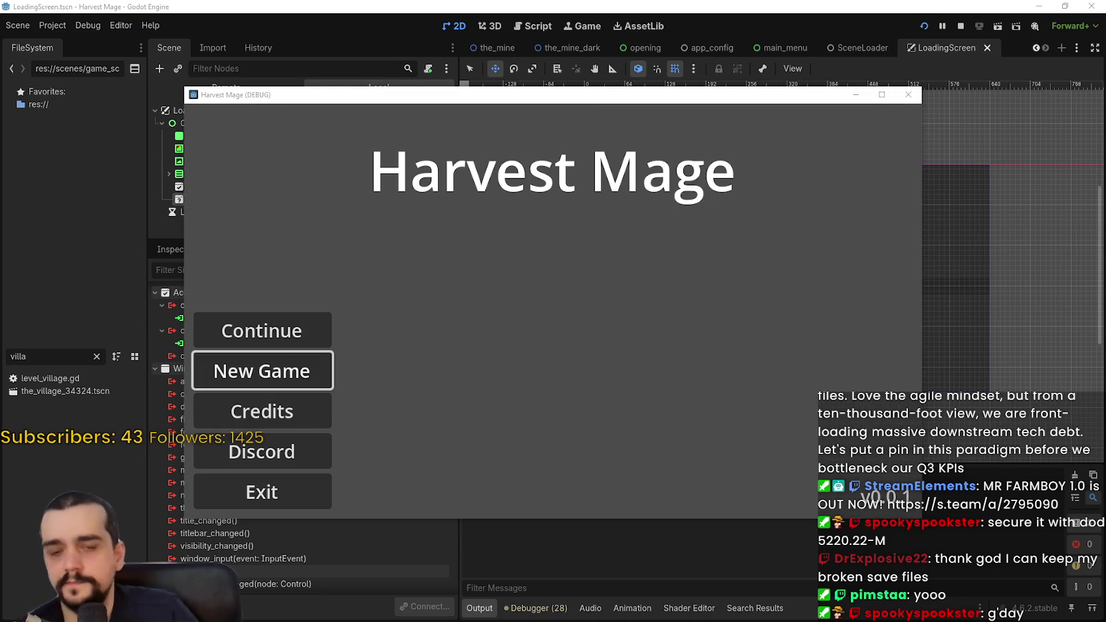
pyautogui.click(265, 332)
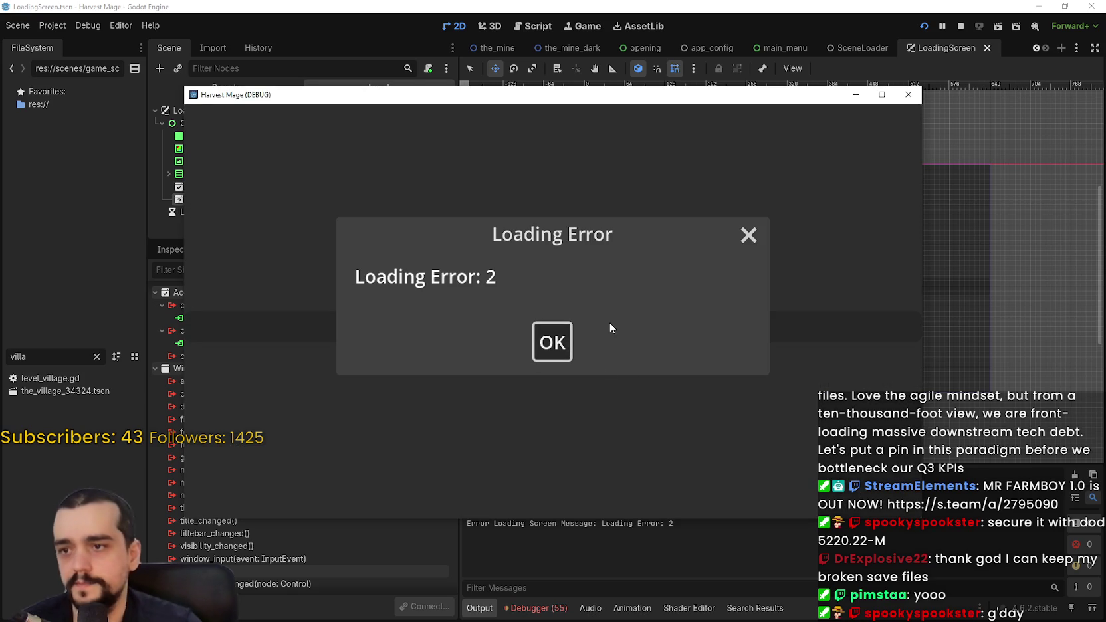
pyautogui.click(552, 342)
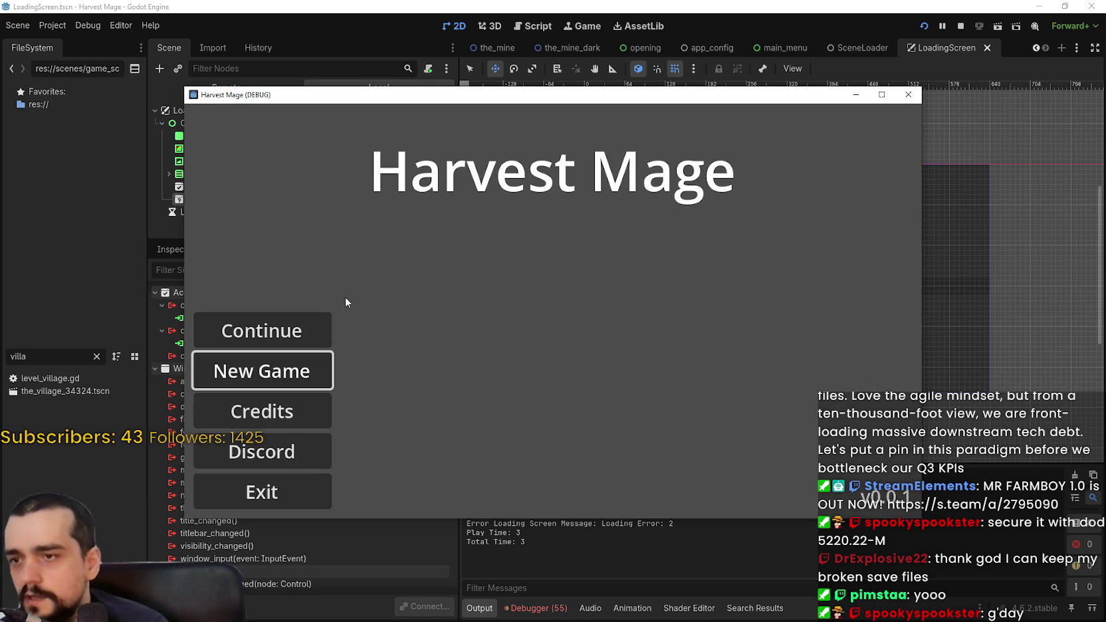
# Try Continue, dismiss the Loading Error: 2 alert again, and exit the game.
pyautogui.click(311, 323)
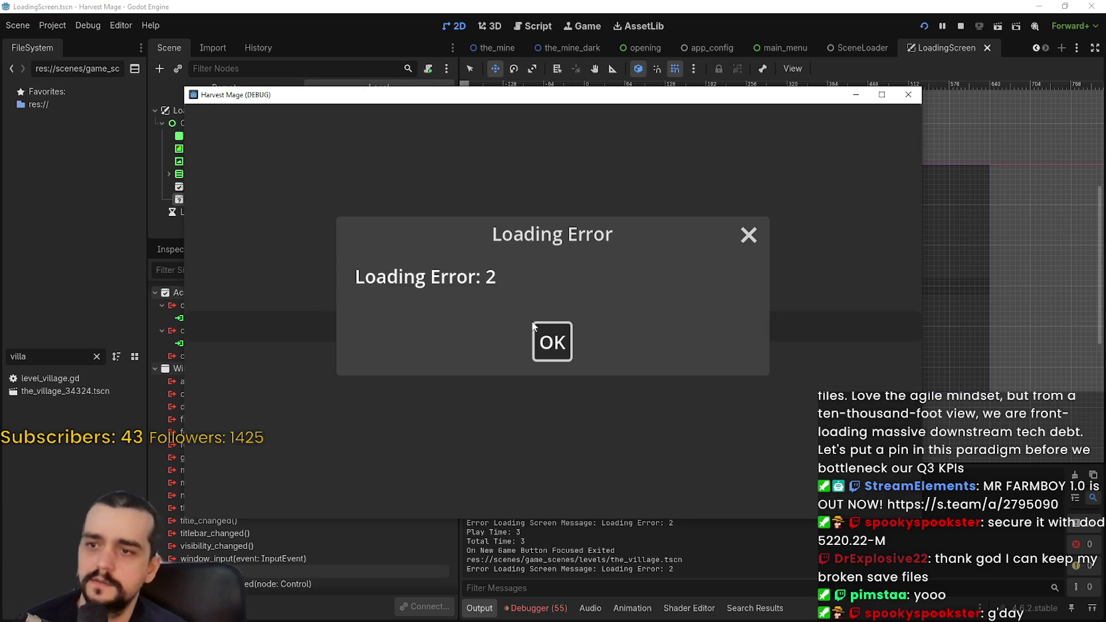
pyautogui.click(535, 330)
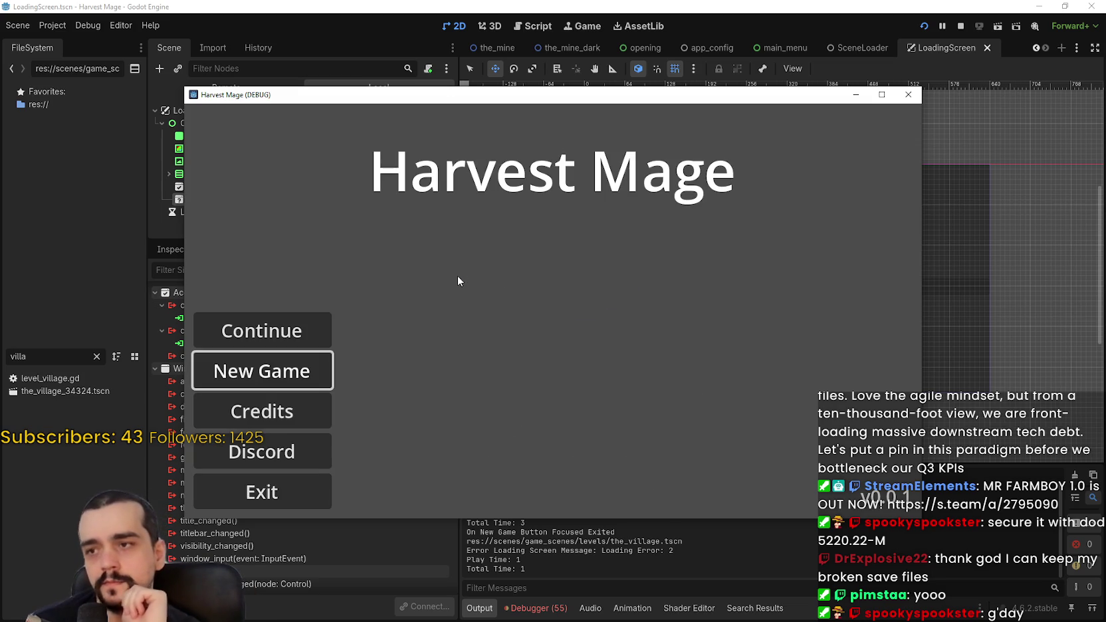
pyautogui.click(315, 489)
pyautogui.click(284, 490)
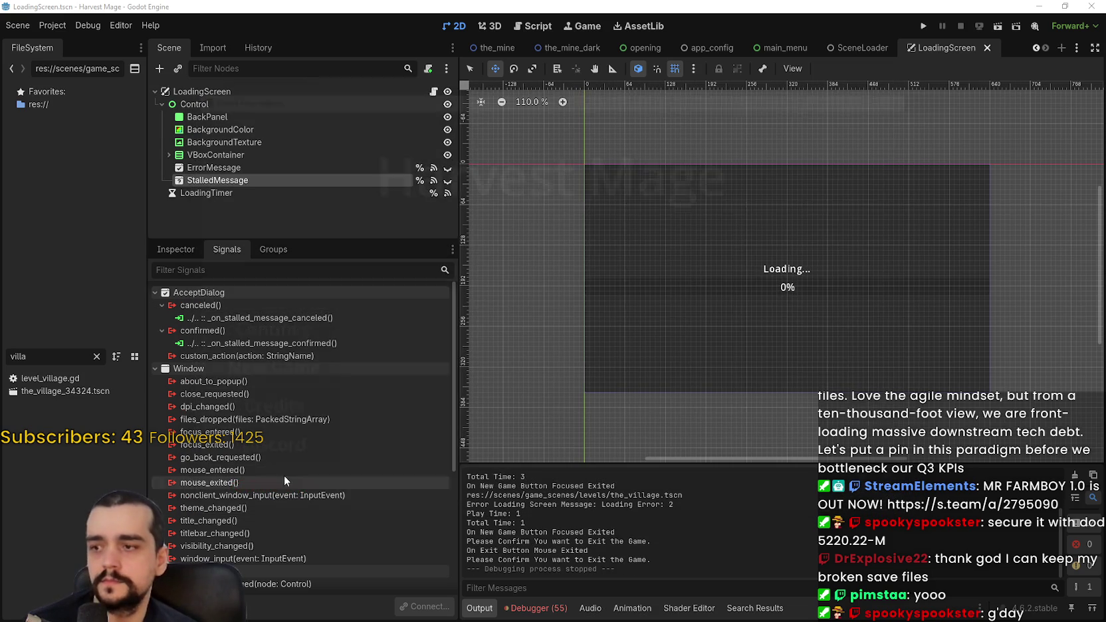
# Open loading_screen.gd at its loading error functions and start renaming the_village_34324.tscn.
pyautogui.click(433, 91)
pyautogui.click(1074, 212)
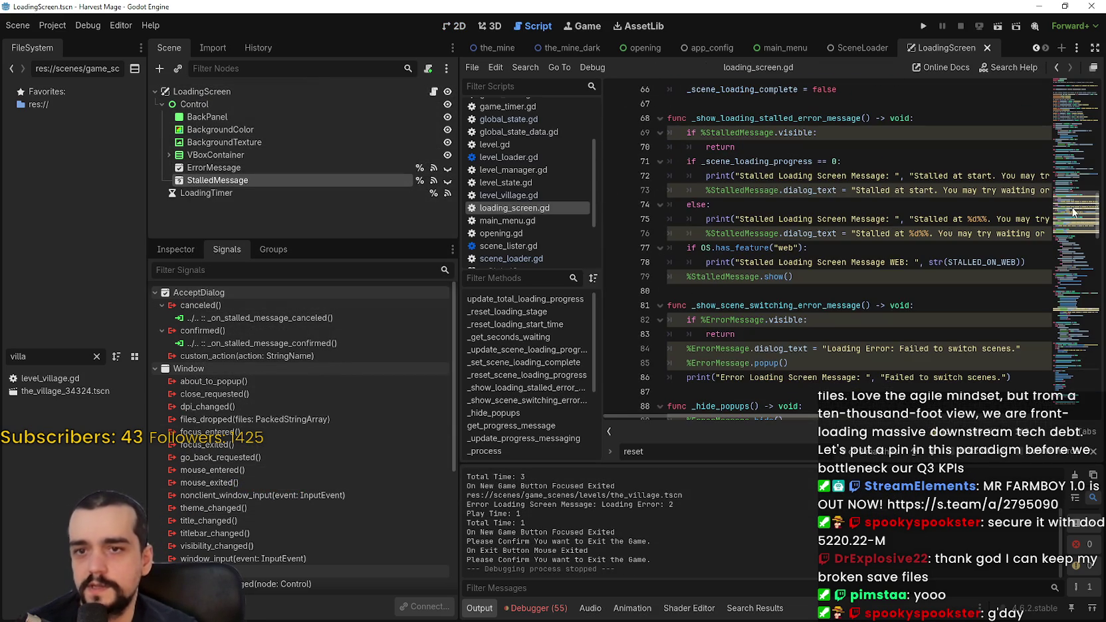
pyautogui.rightClick(67, 390)
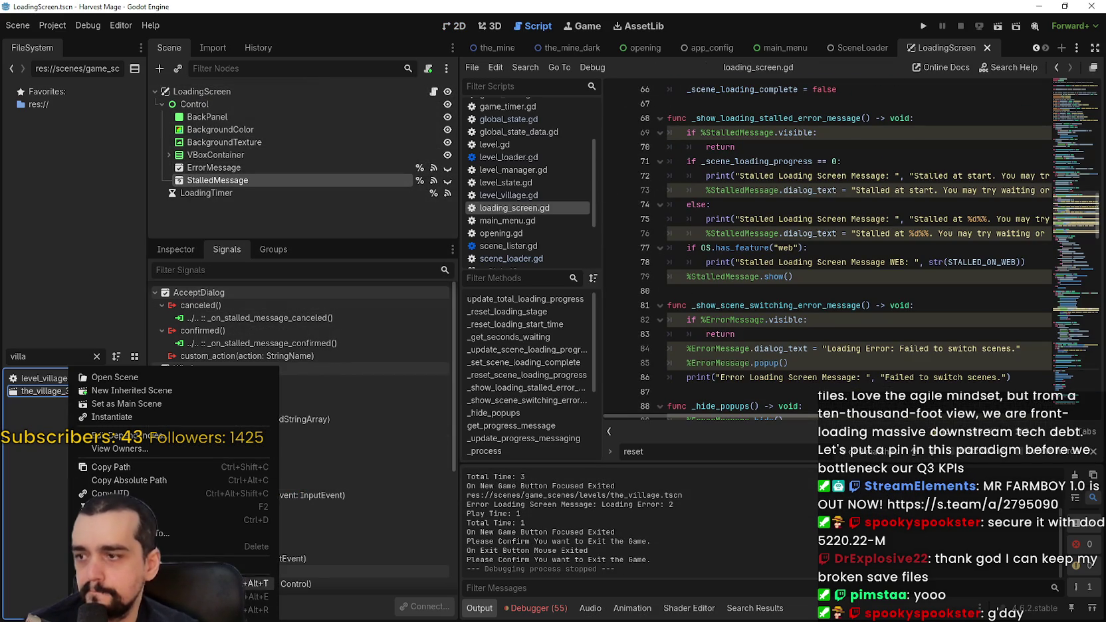
pyautogui.click(119, 507)
pyautogui.click(86, 391)
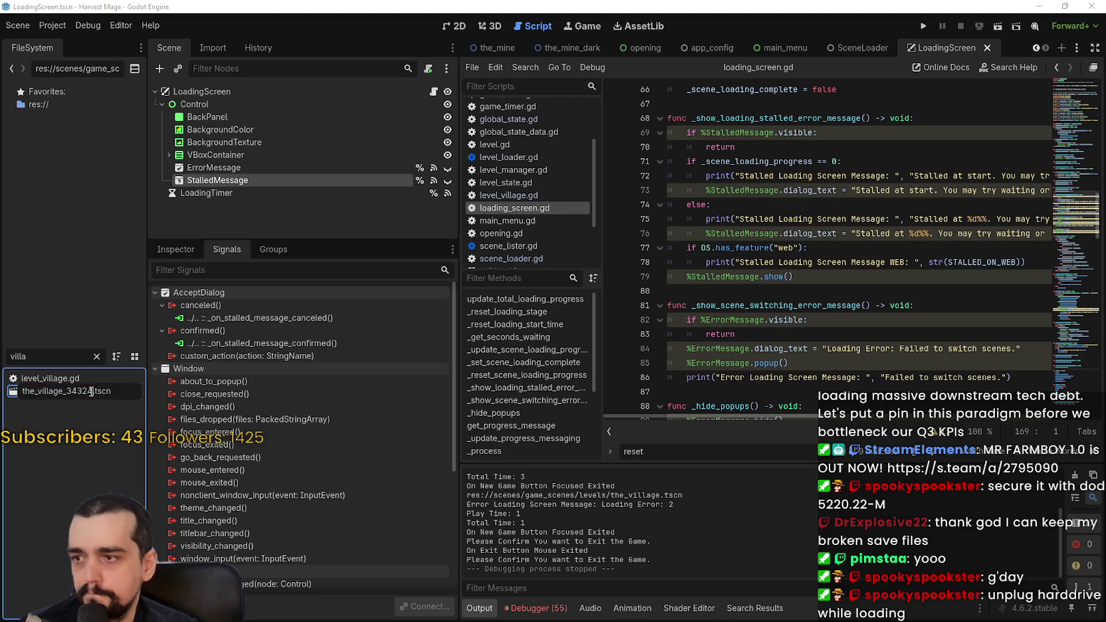
pyautogui.press('Escape')
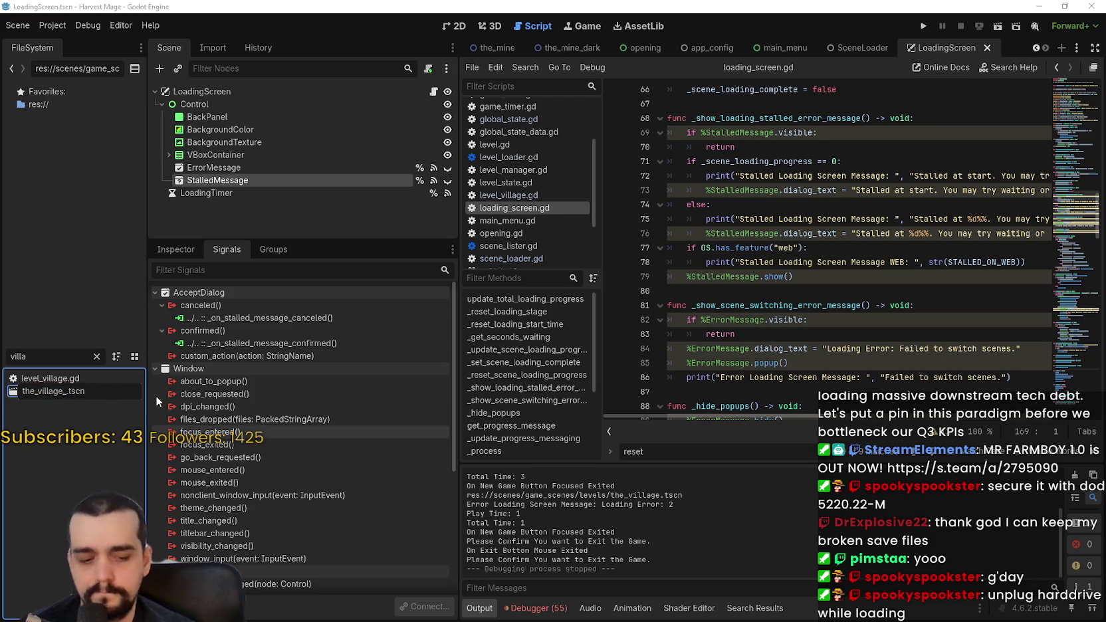
pyautogui.click(795, 247)
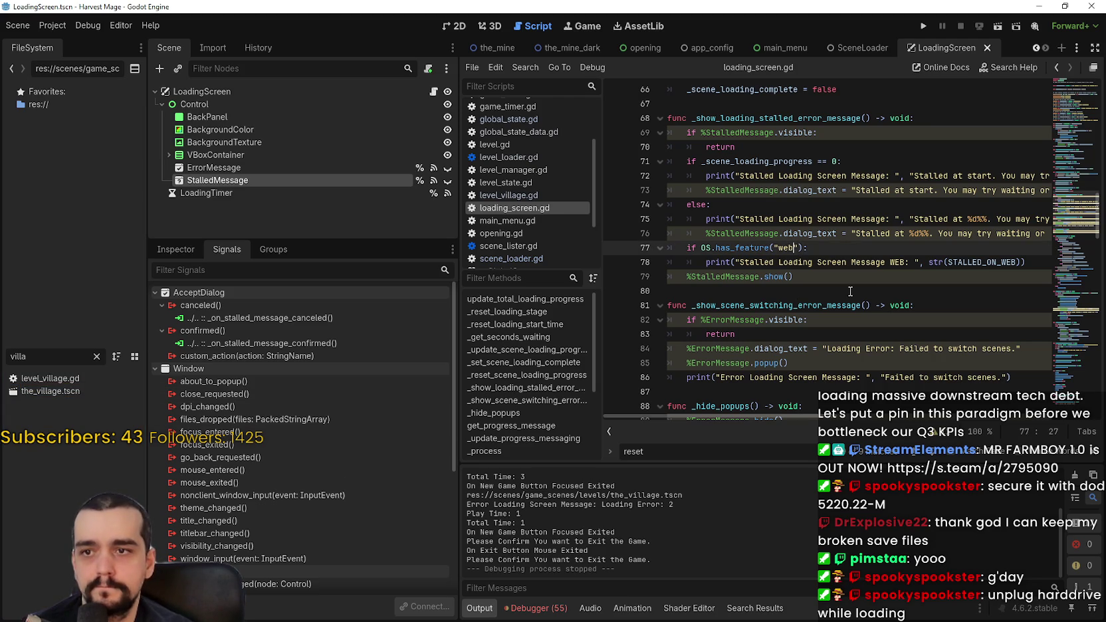
pyautogui.press('Escape')
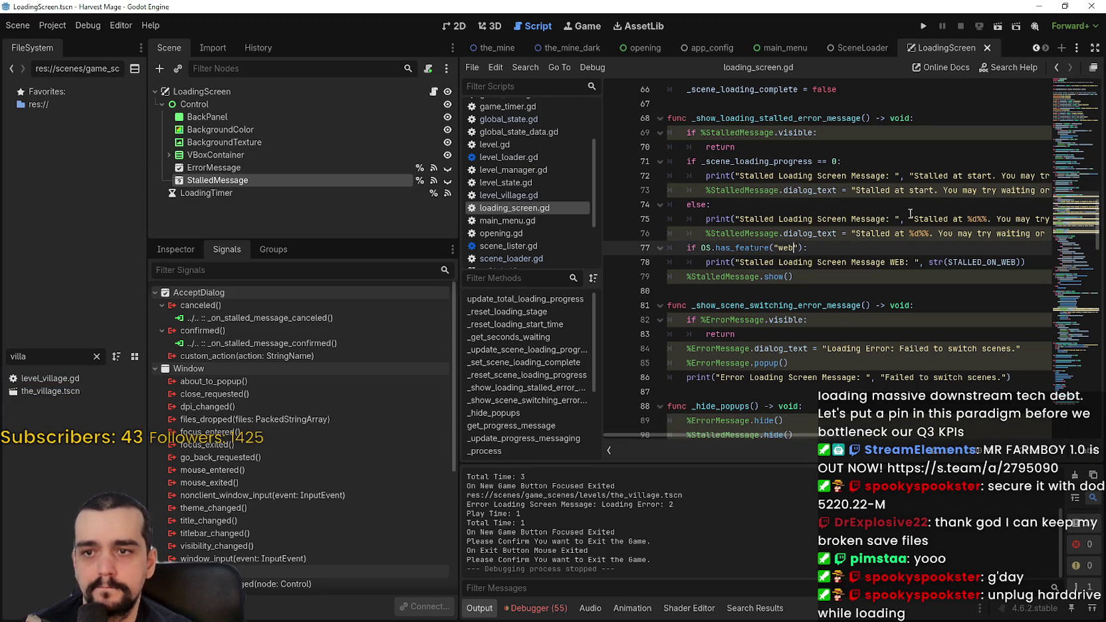
# Scroll loading_screen.gd to the _hide_popups function and save the scene.
pyautogui.hscroll(3, 800, 434)
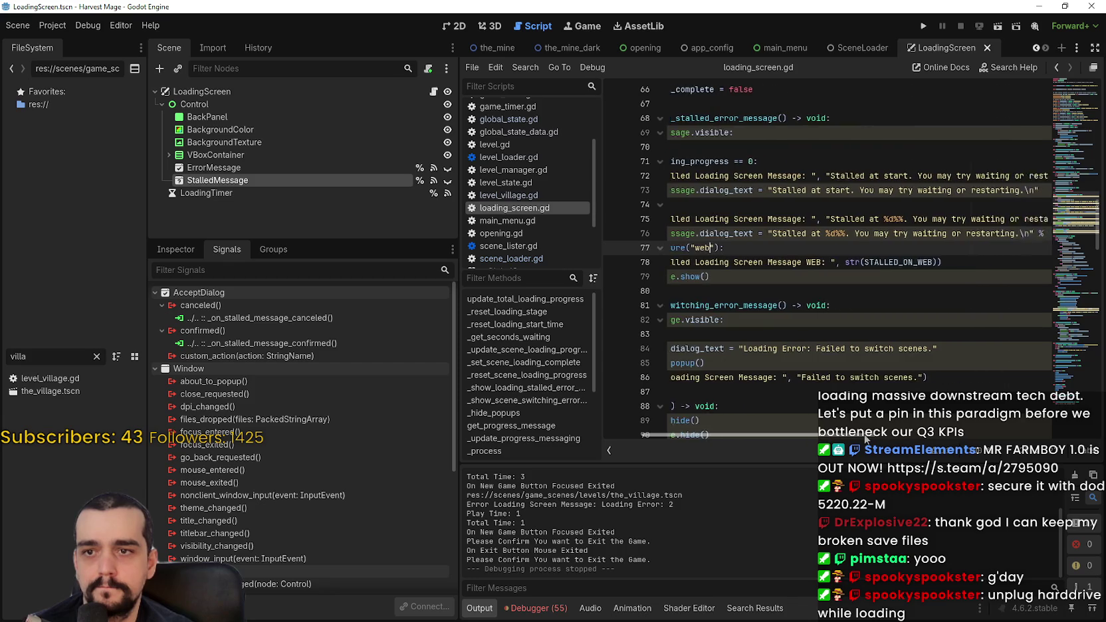
pyautogui.moveTo(865, 437)
pyautogui.mouseDown()
pyautogui.moveTo(1003, 431)
pyautogui.moveTo(871, 432)
pyautogui.moveTo(861, 420)
pyautogui.moveTo(771, 406)
pyautogui.mouseUp()
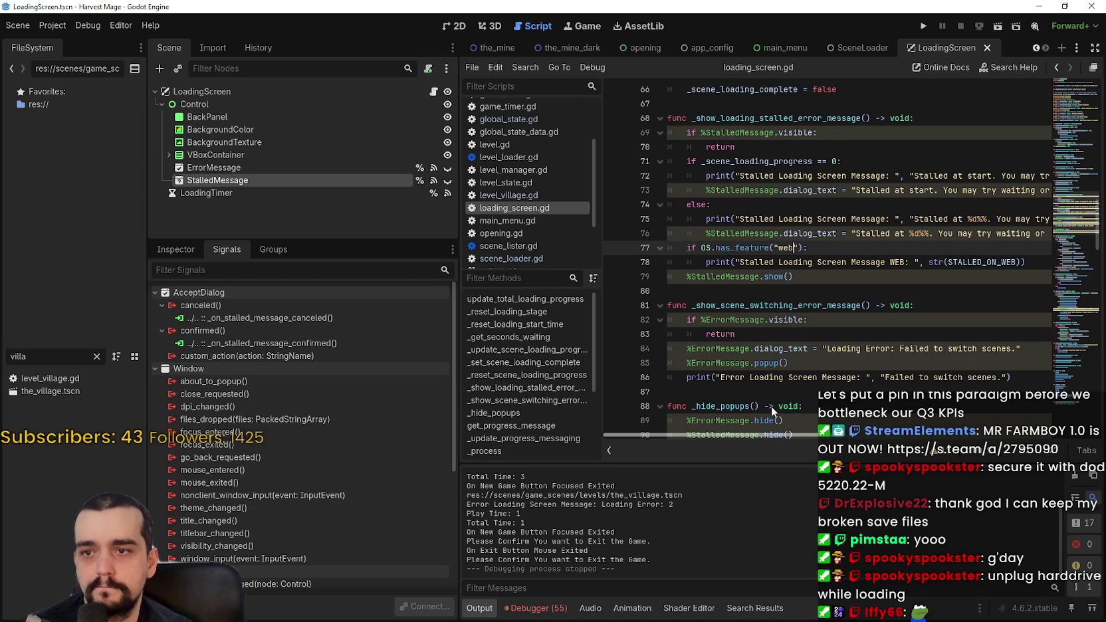
pyautogui.scroll(-2, 771, 369)
pyautogui.click(768, 332)
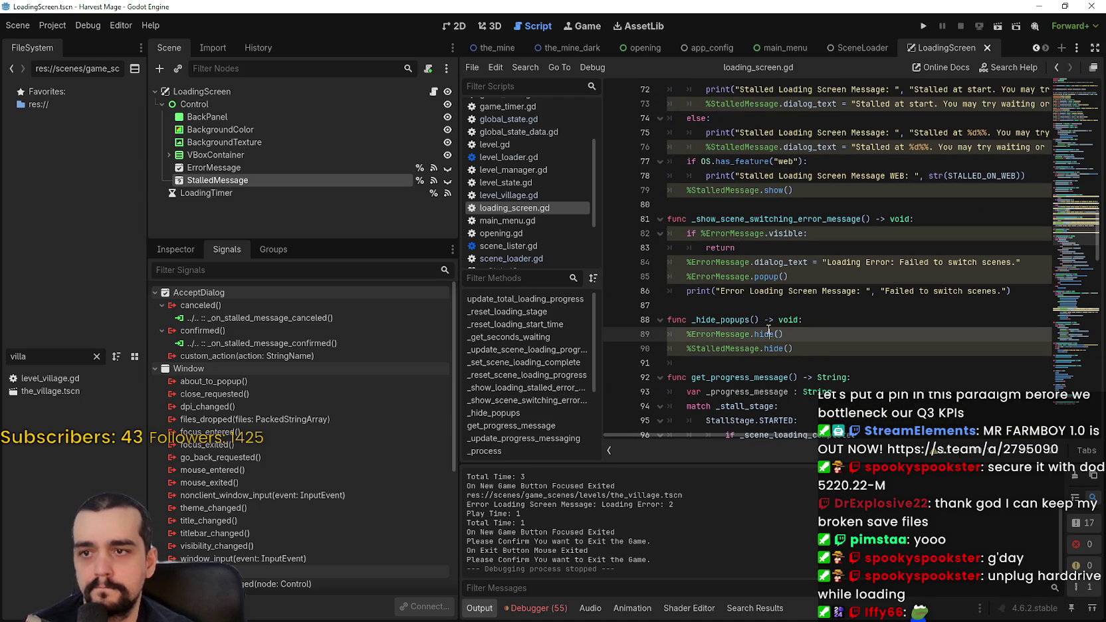
pyautogui.hotkey('ctrl', 's')
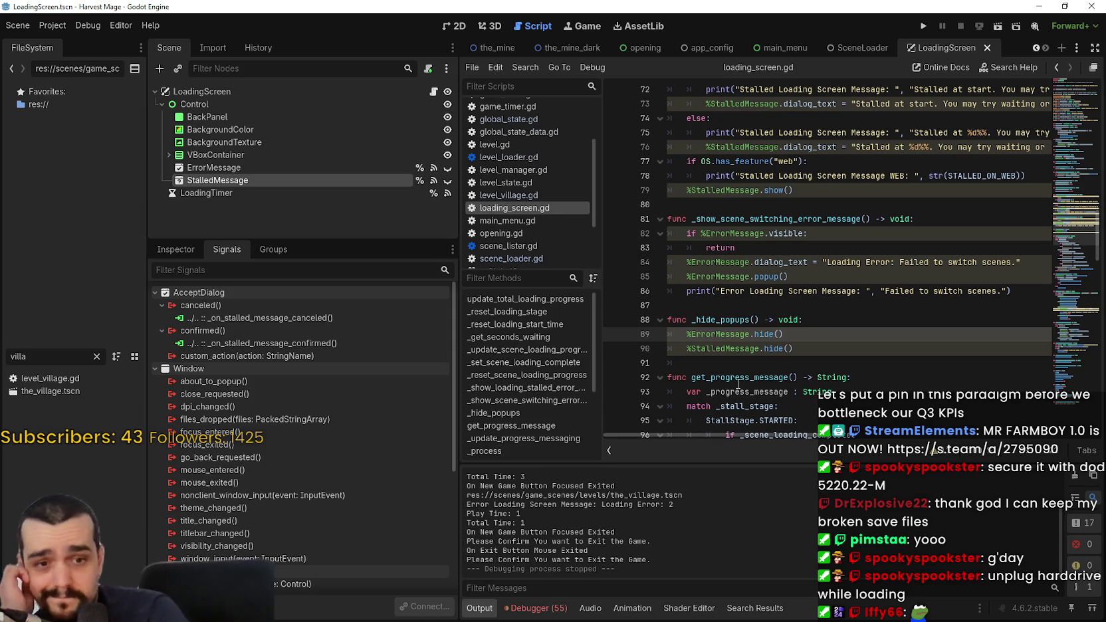
pyautogui.click(825, 304)
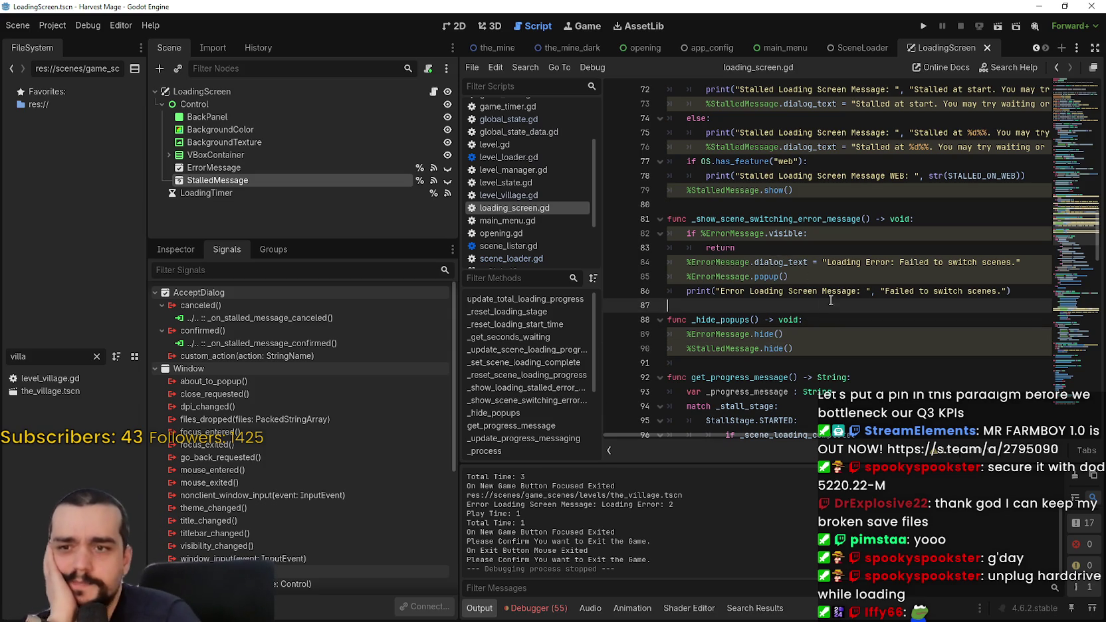
# Browse loading_screen.gd up to _process, close the shared image viewer, and show the AssetLib.
pyautogui.scroll(2, 1062, 225)
pyautogui.scroll(5, 1062, 225)
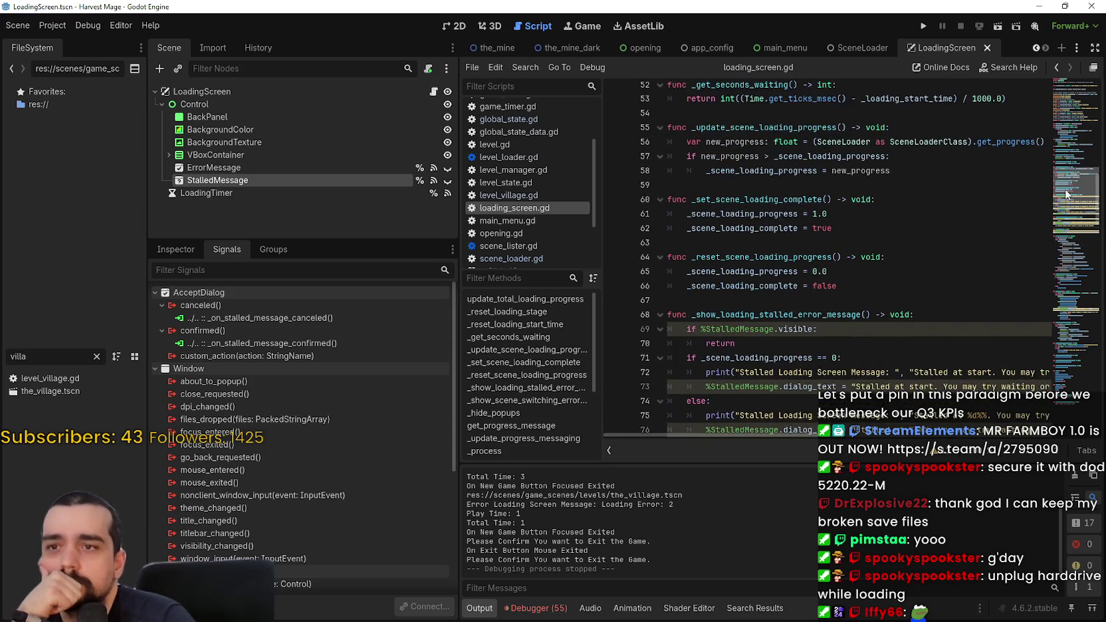
pyautogui.scroll(-5, 1062, 225)
pyautogui.scroll(-1, 1061, 224)
pyautogui.scroll(-6, 1063, 226)
pyautogui.scroll(5, 1065, 230)
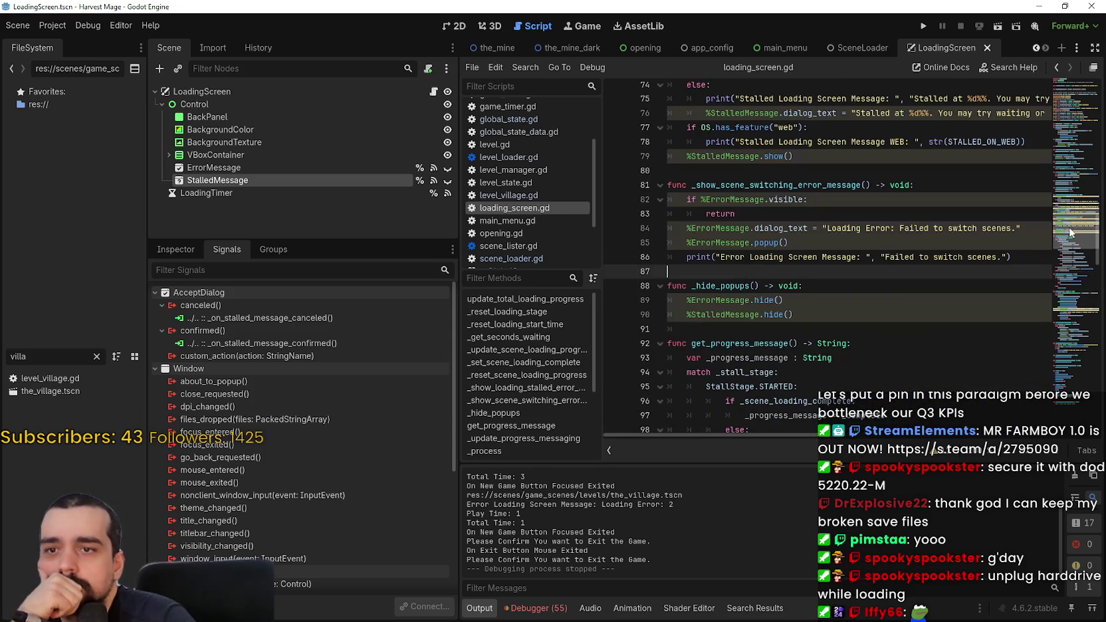
pyautogui.scroll(2, 1068, 230)
pyautogui.moveTo(1068, 227); pyautogui.dragTo(1073, 316)
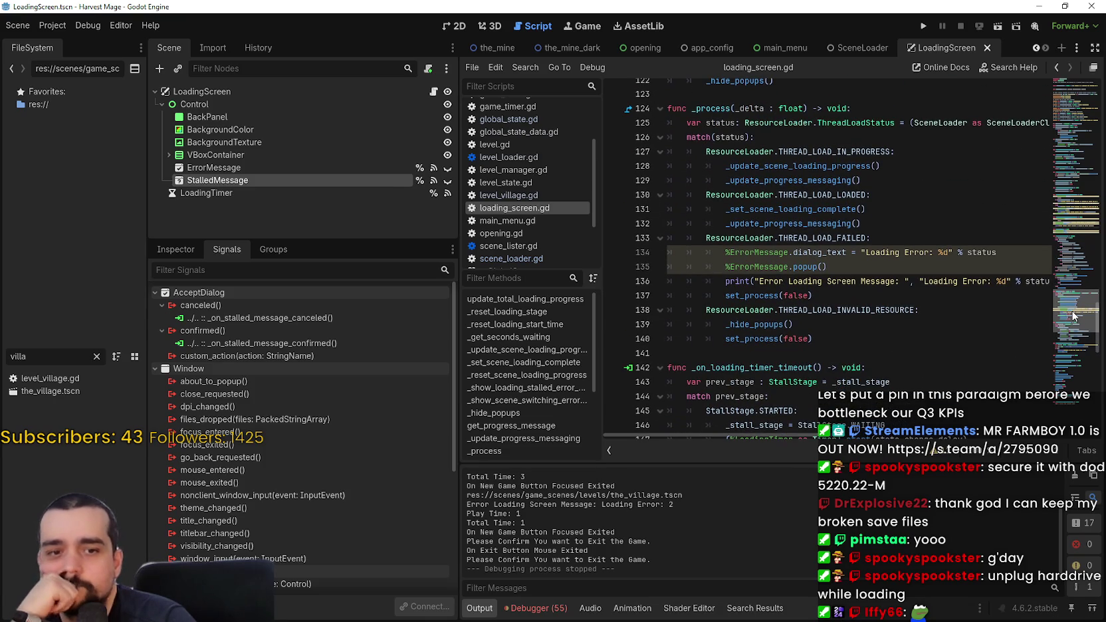
pyautogui.scroll(1, 1060, 308)
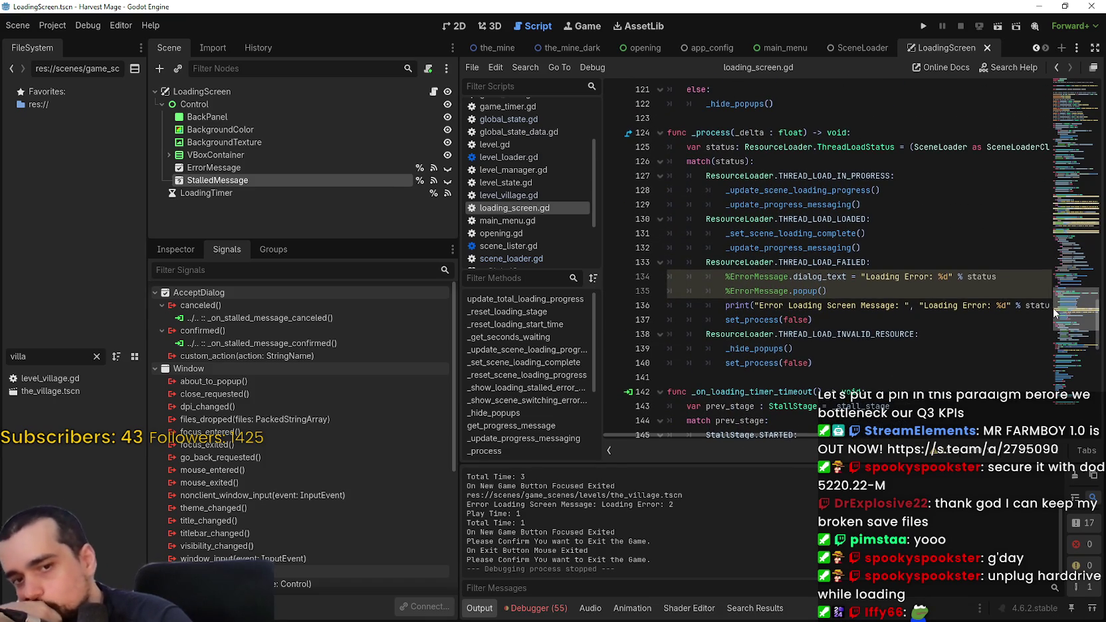
pyautogui.scroll(1, 1053, 311)
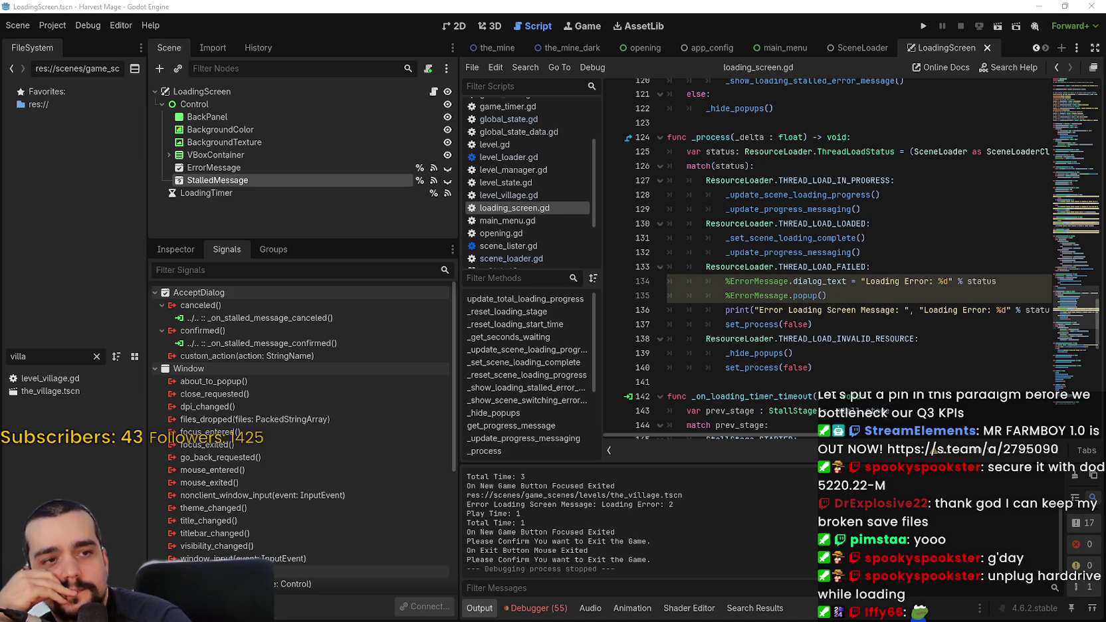
pyautogui.moveTo(1105, 173)
pyautogui.mouseDown()
pyautogui.moveTo(764, 135)
pyautogui.moveTo(531, 32)
pyautogui.mouseUp()
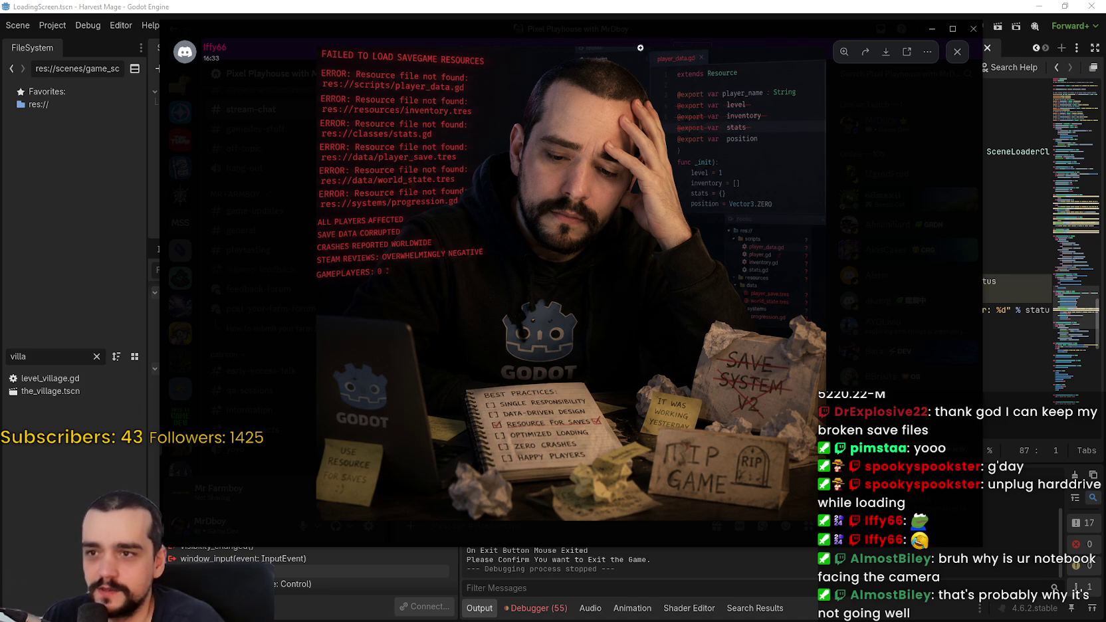
pyautogui.click(629, 24)
pyautogui.click(638, 26)
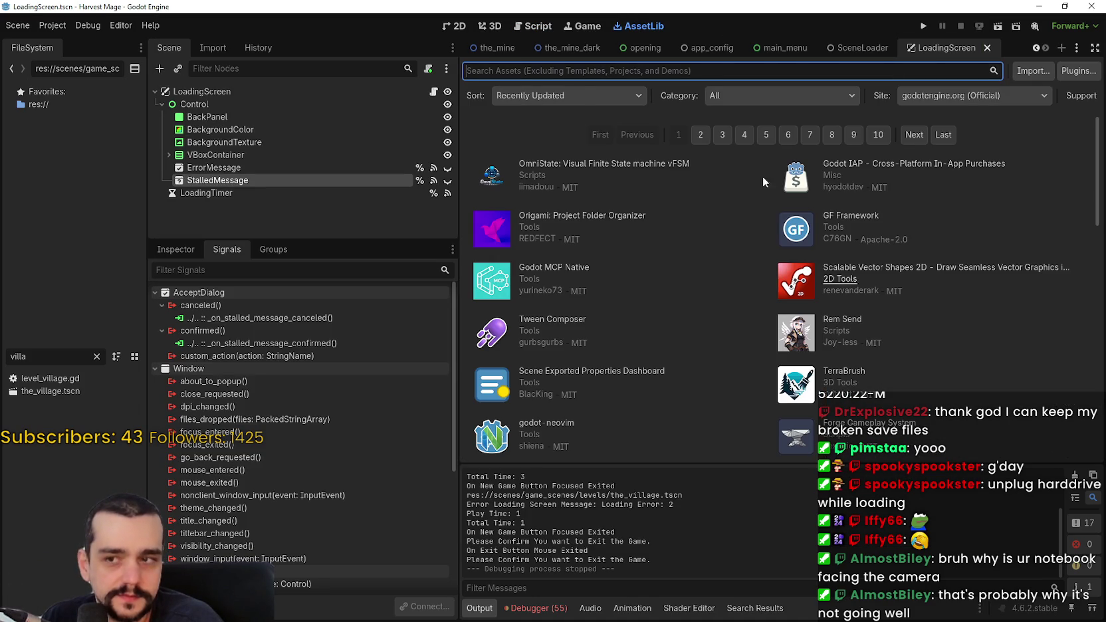
# Show LoadingScreen in the 2D editor and zoom and pan around its 'Loading... 0%' label.
pyautogui.click(455, 26)
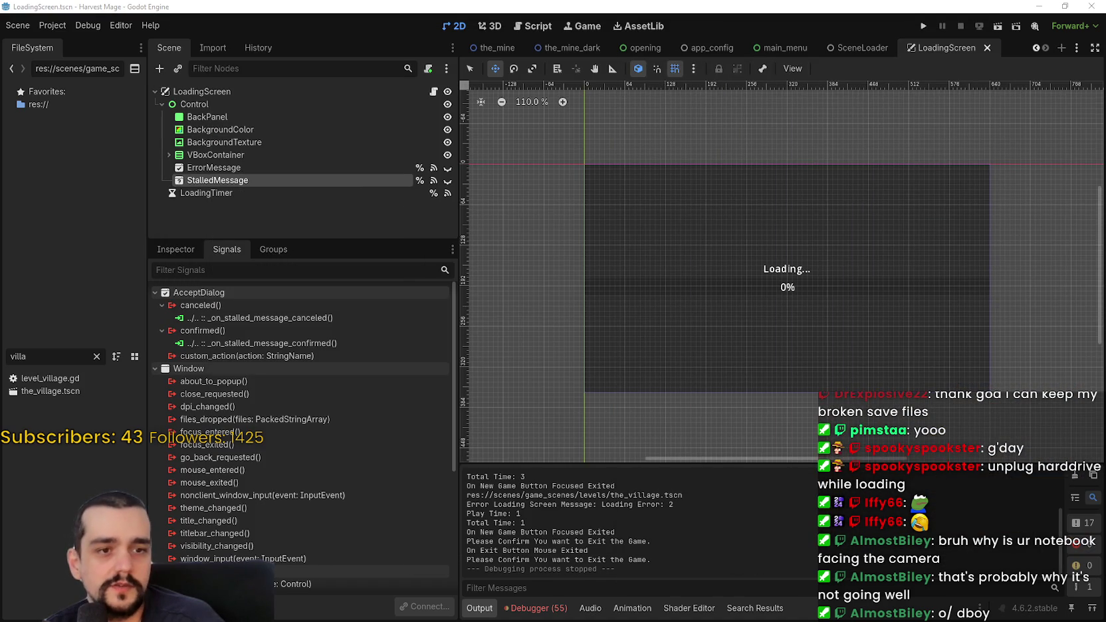
pyautogui.scroll(-2, 857, 291)
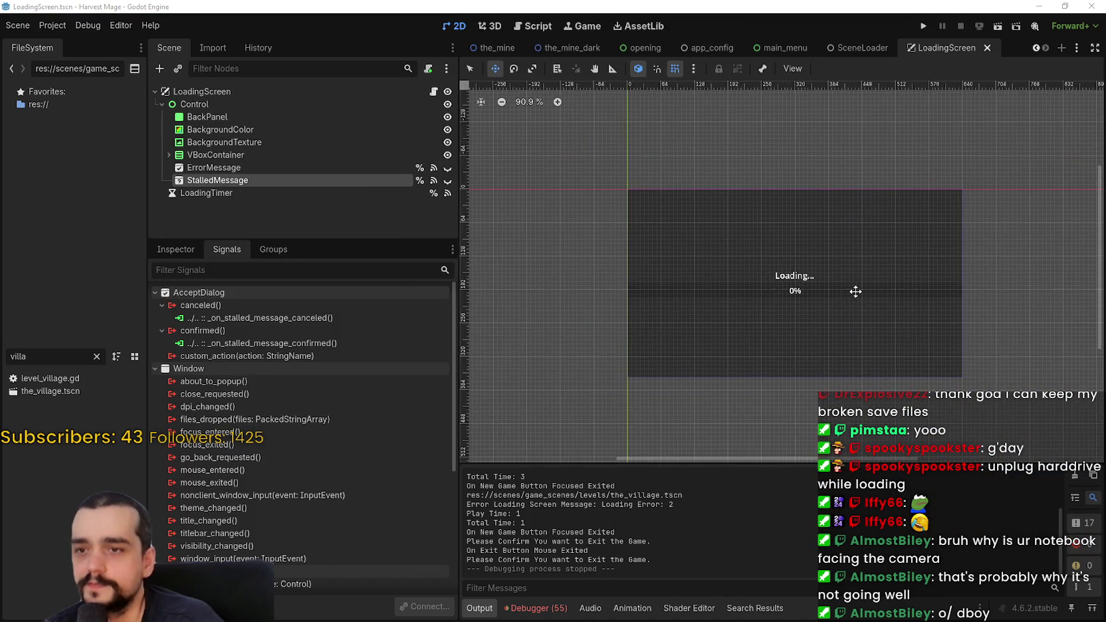
pyautogui.scroll(4, 839, 298)
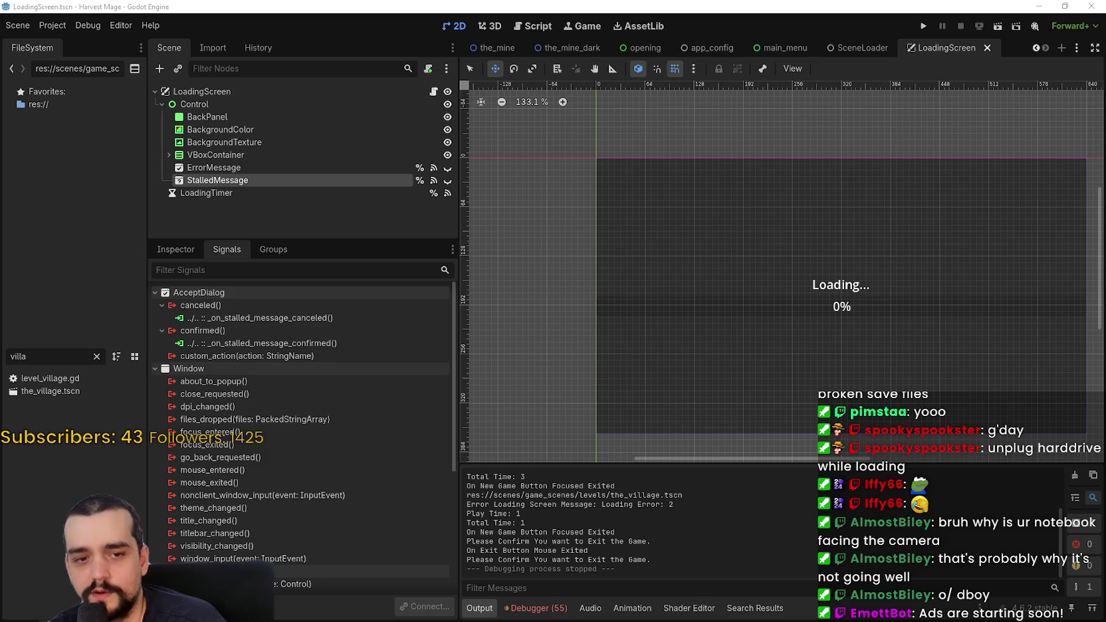
pyautogui.hscroll(3, 705, 305)
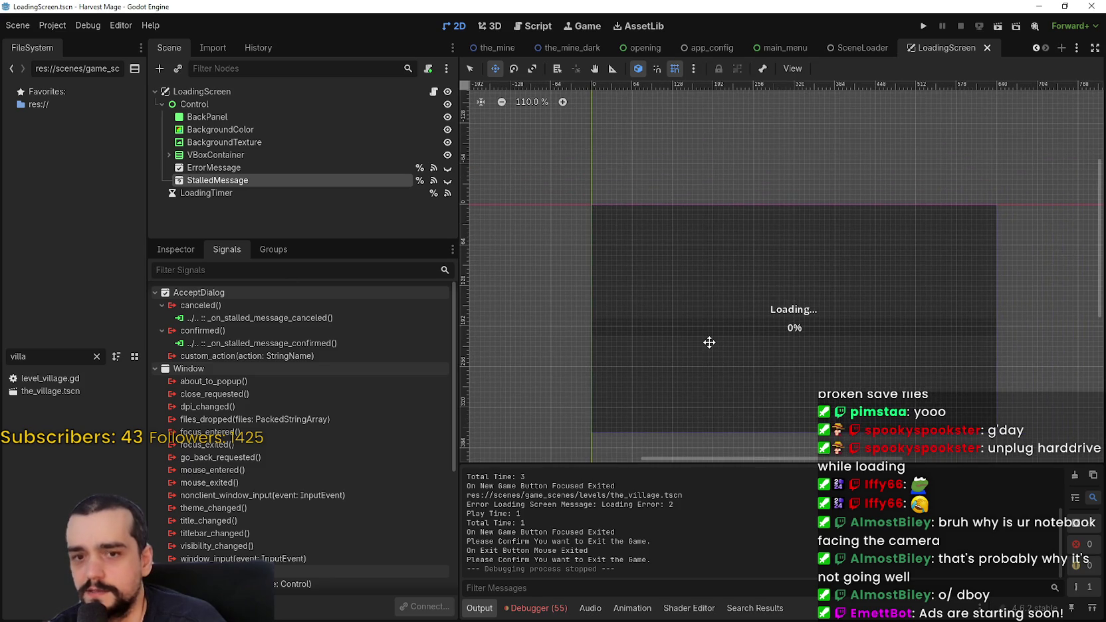
pyautogui.hscroll(2, 718, 301)
pyautogui.scroll(-2, 713, 306)
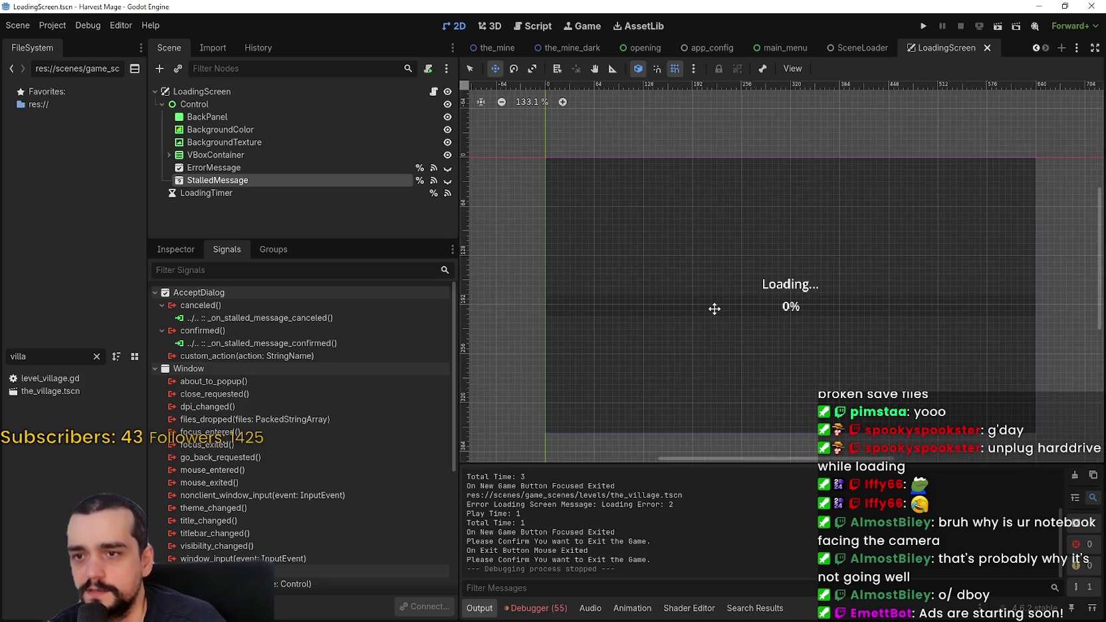
pyautogui.scroll(-2, 713, 309)
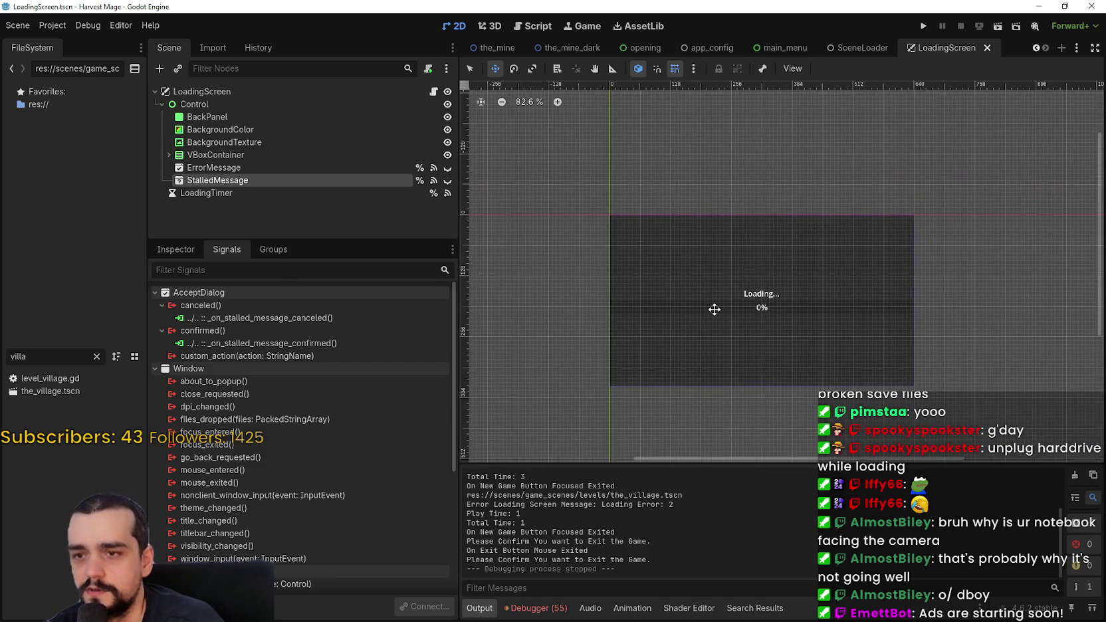
pyautogui.scroll(4, 713, 309)
pyautogui.scroll(-4, 713, 309)
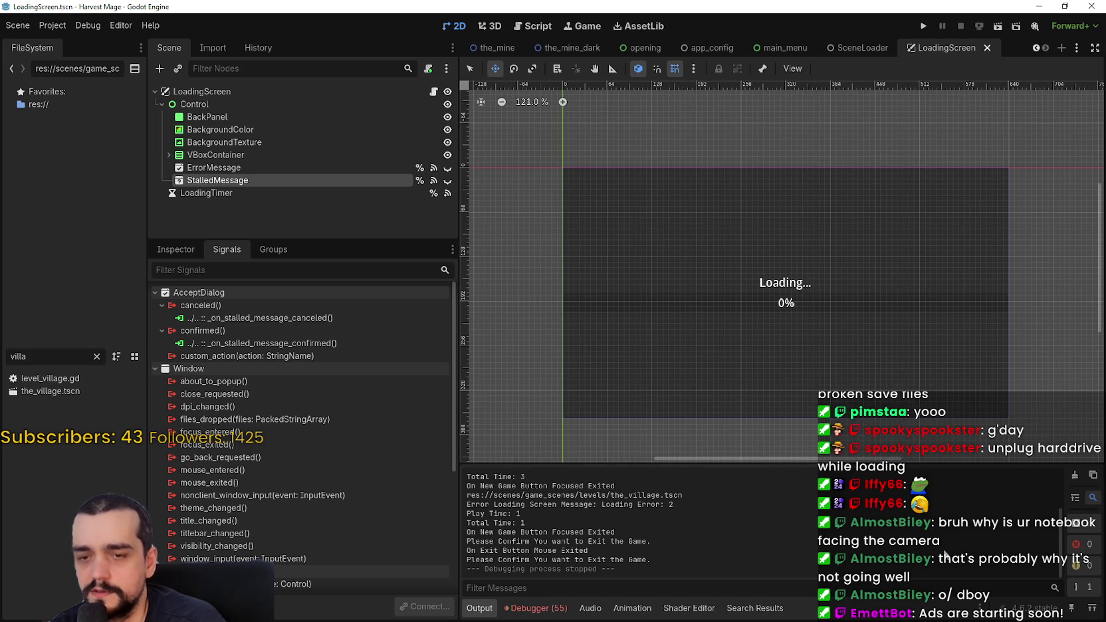
pyautogui.scroll(1, 946, 540)
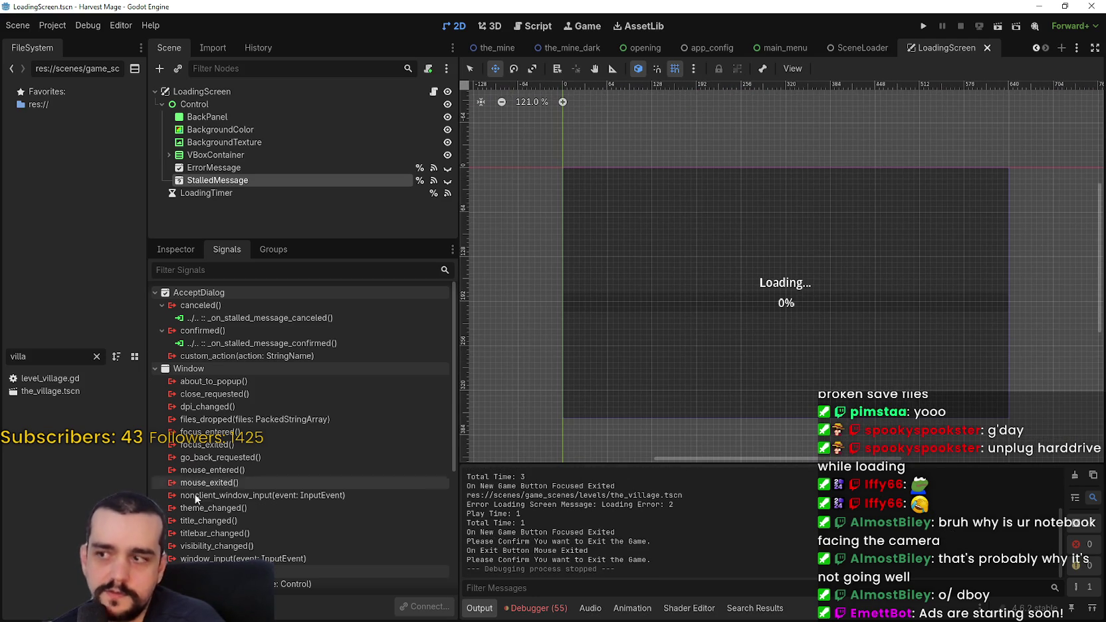
pyautogui.doubleClick(50, 390)
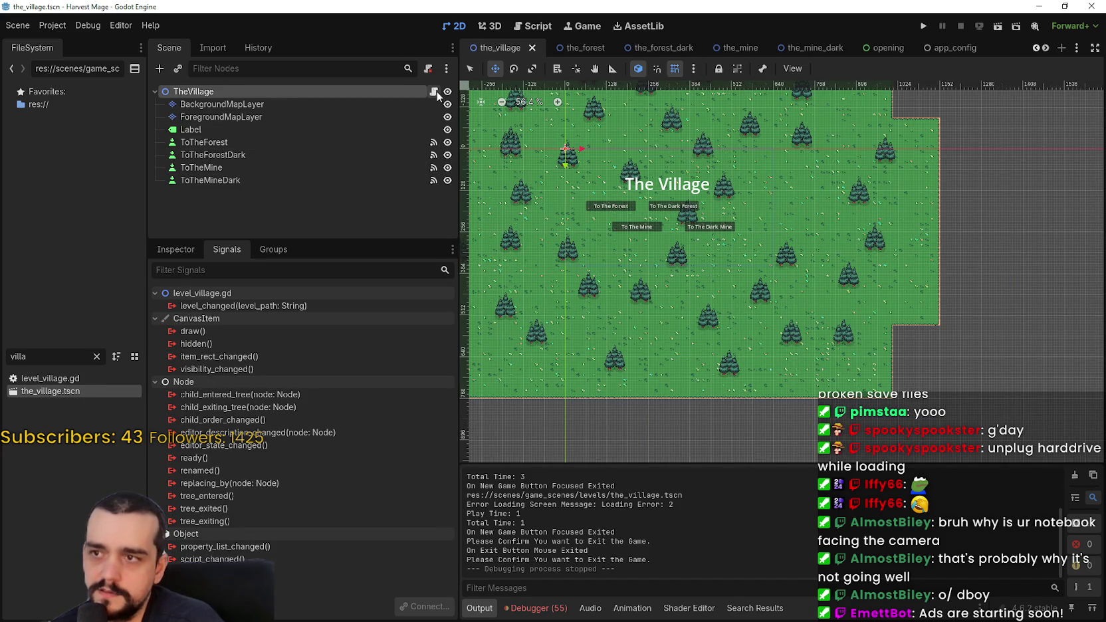
# Open the village script, then global_state.gd, and jump to the GlobalStateData class in global_state_data.gd.
pyautogui.click(433, 91)
pyautogui.scroll(2, 524, 206)
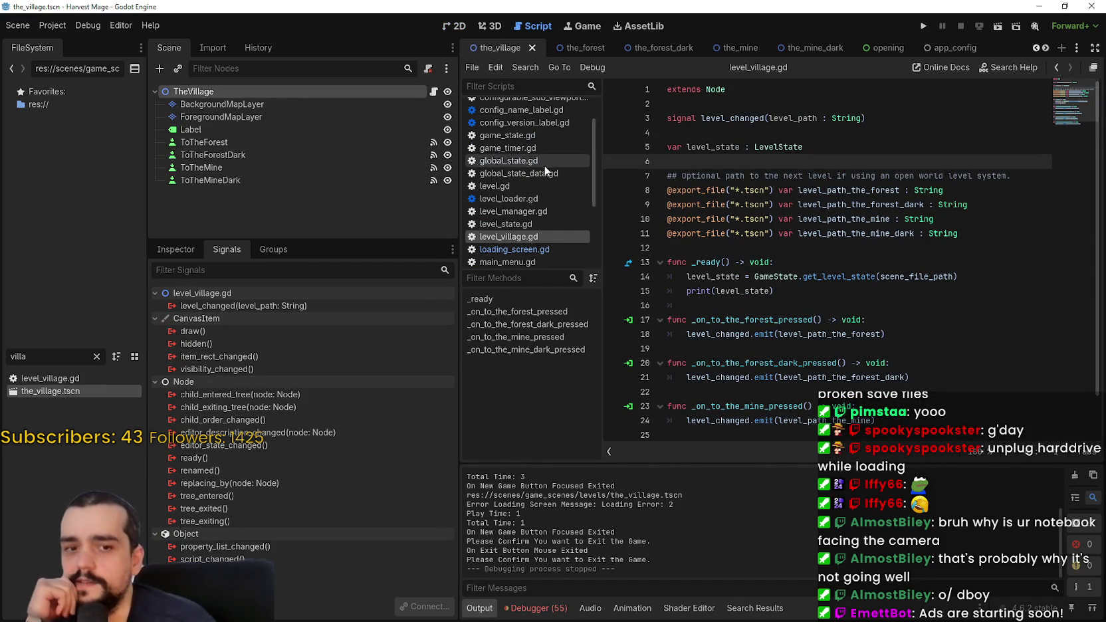
pyautogui.click(550, 163)
pyautogui.click(792, 235)
pyautogui.click(805, 247)
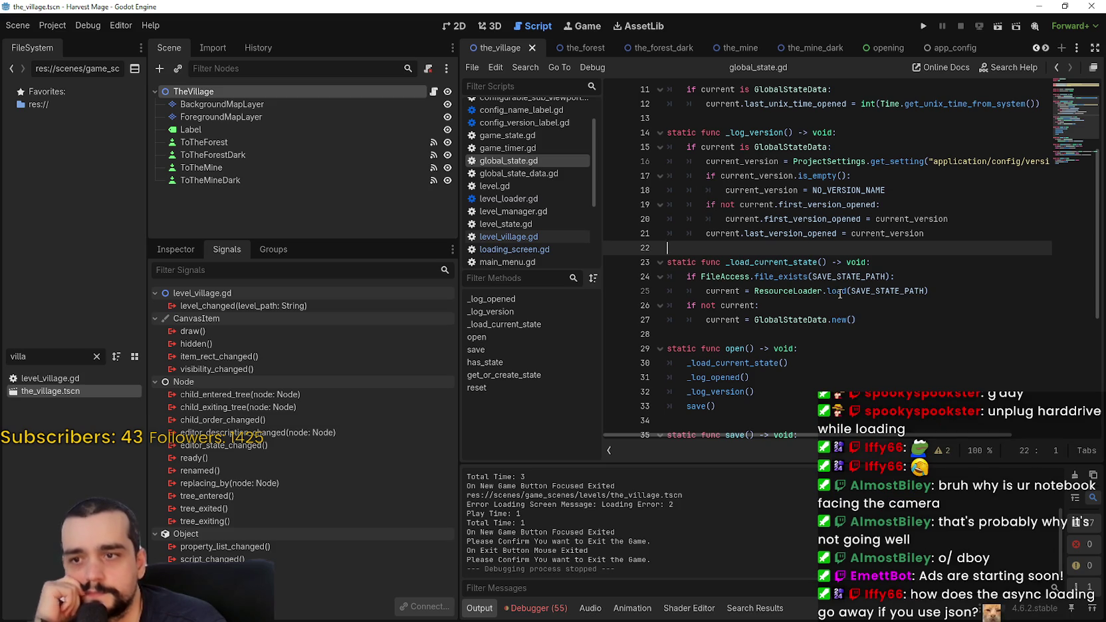
pyautogui.scroll(-2, 816, 327)
pyautogui.click(806, 334)
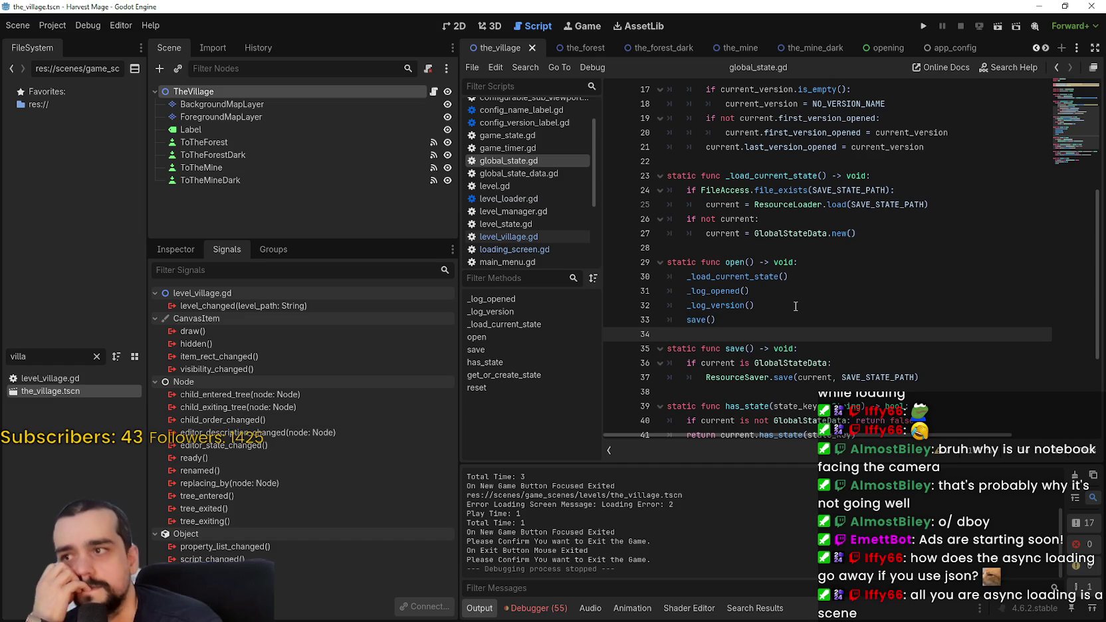
pyautogui.click(746, 247)
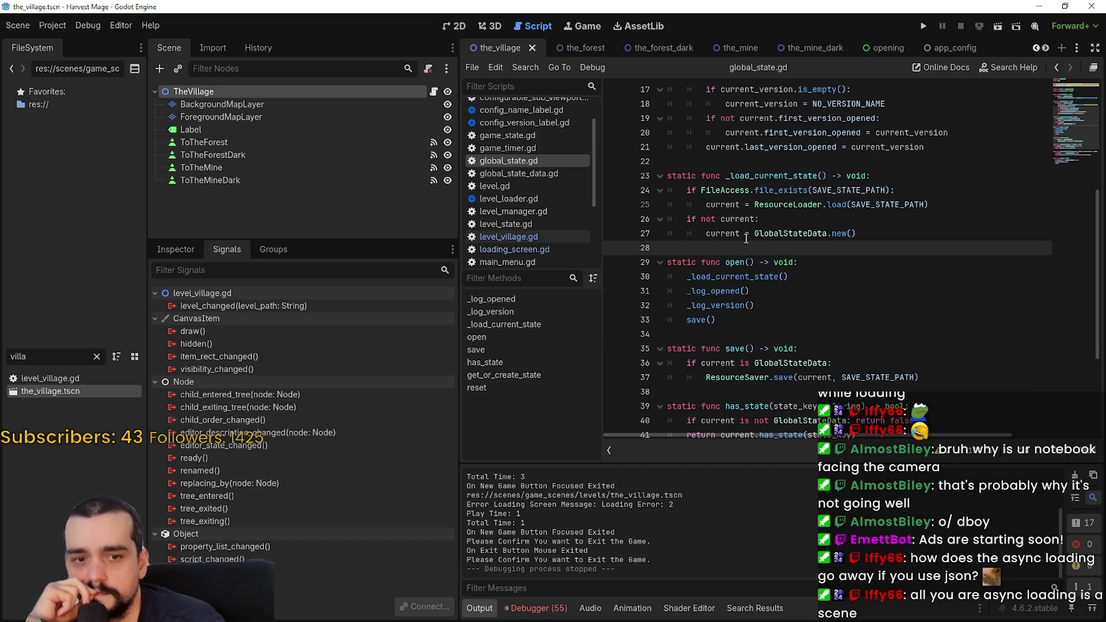
pyautogui.scroll(-2, 840, 274)
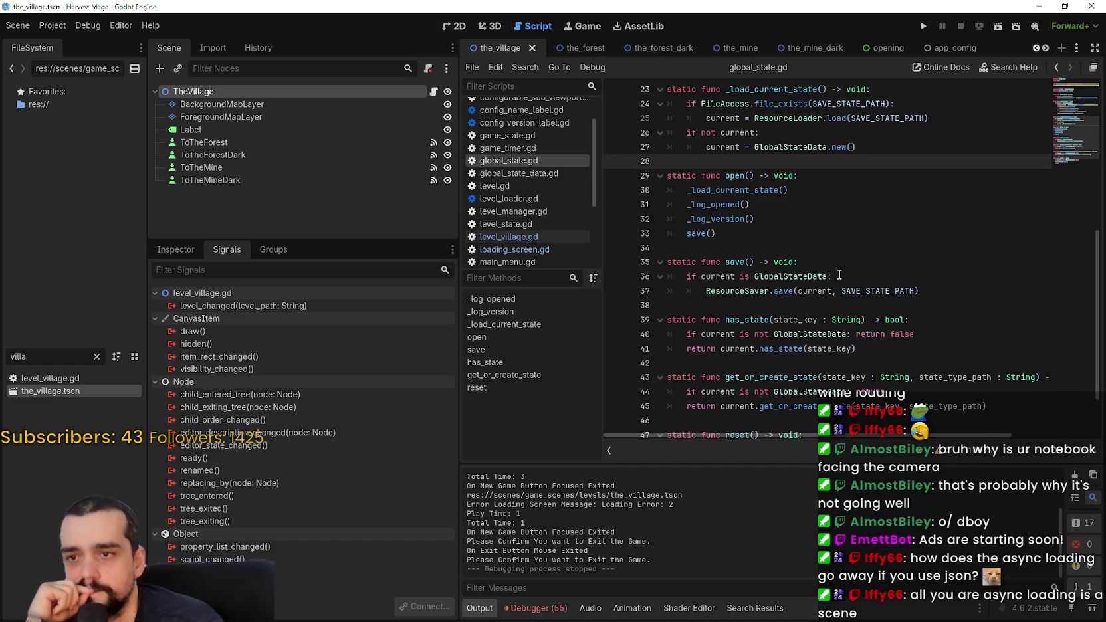
pyautogui.scroll(-1, 808, 273)
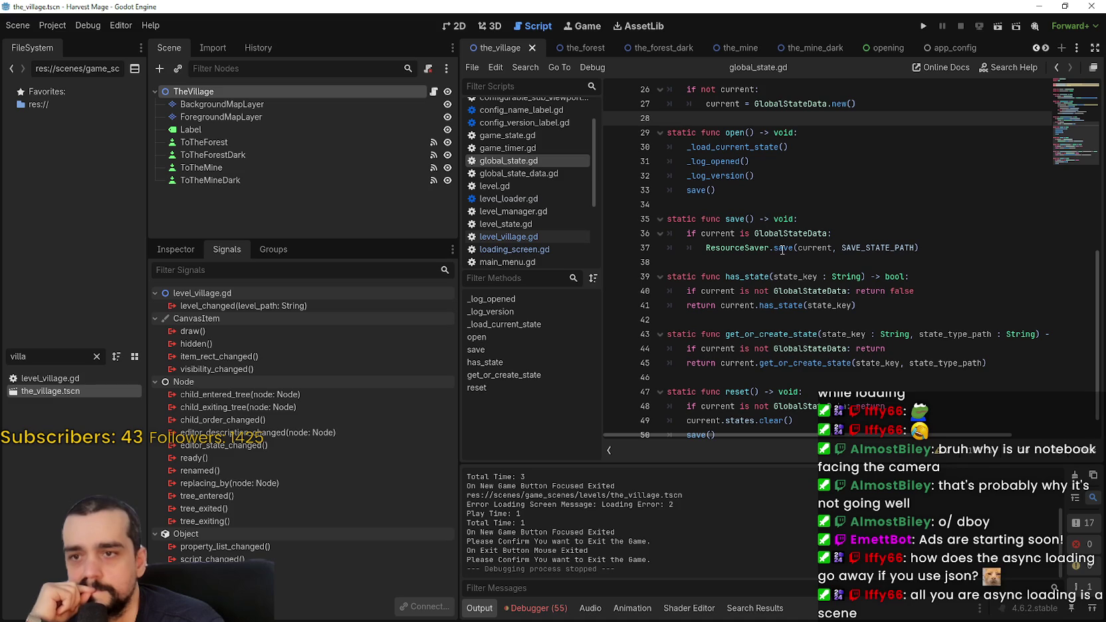
pyautogui.hotkey('alt', 'Left')
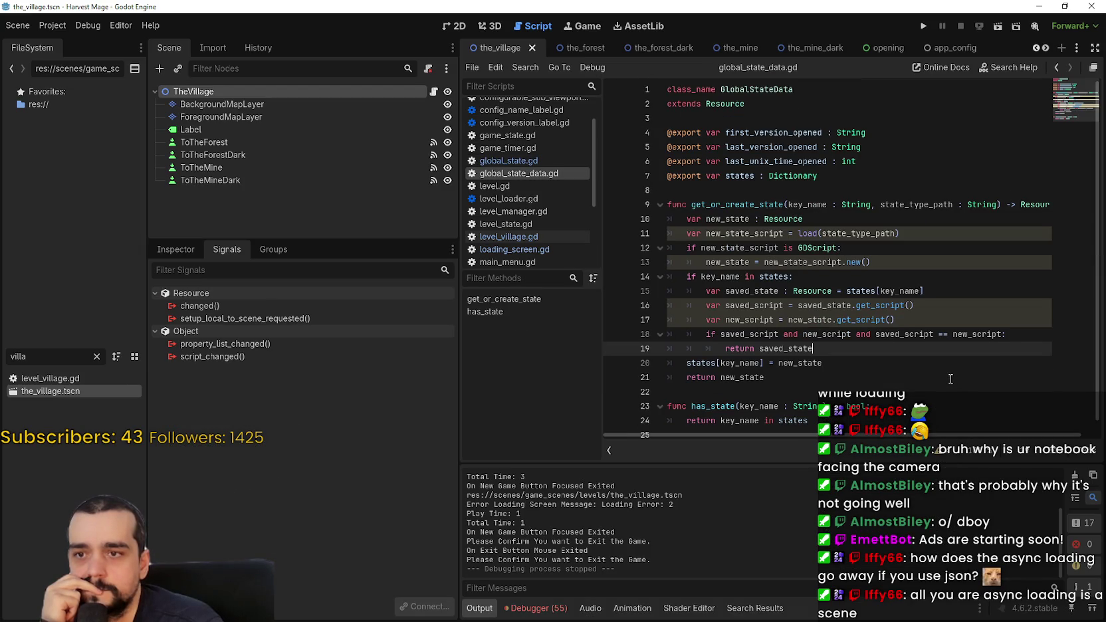
# Return to level_village.gd and clear the 'villa' filter so the FileSystem dock lists all files.
pyautogui.scroll(-1, 950, 379)
pyautogui.scroll(1, 947, 377)
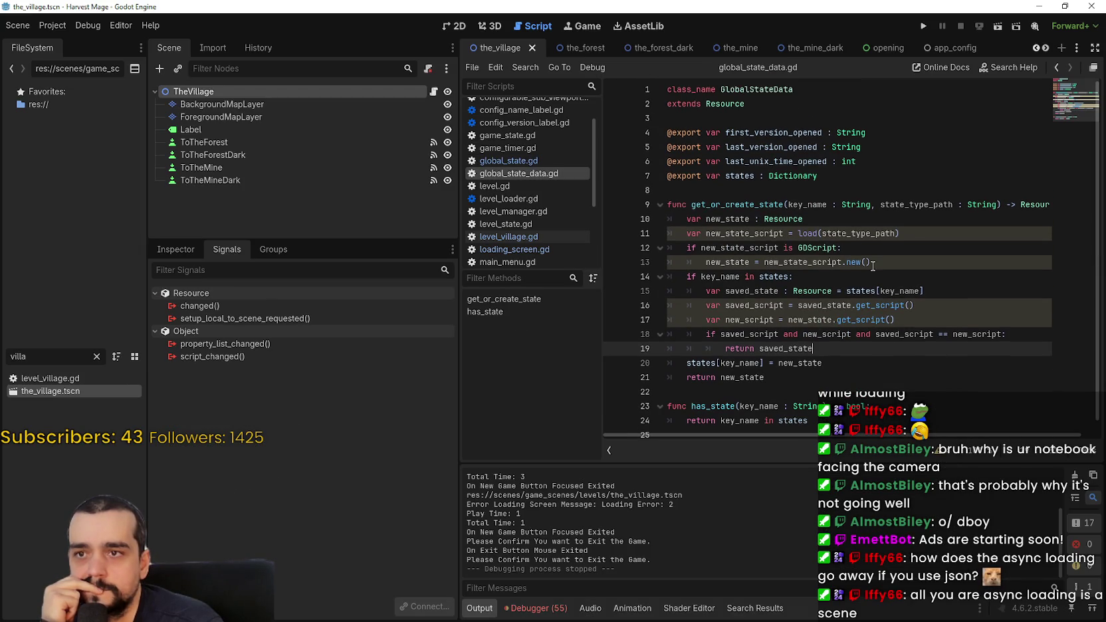
pyautogui.click(834, 190)
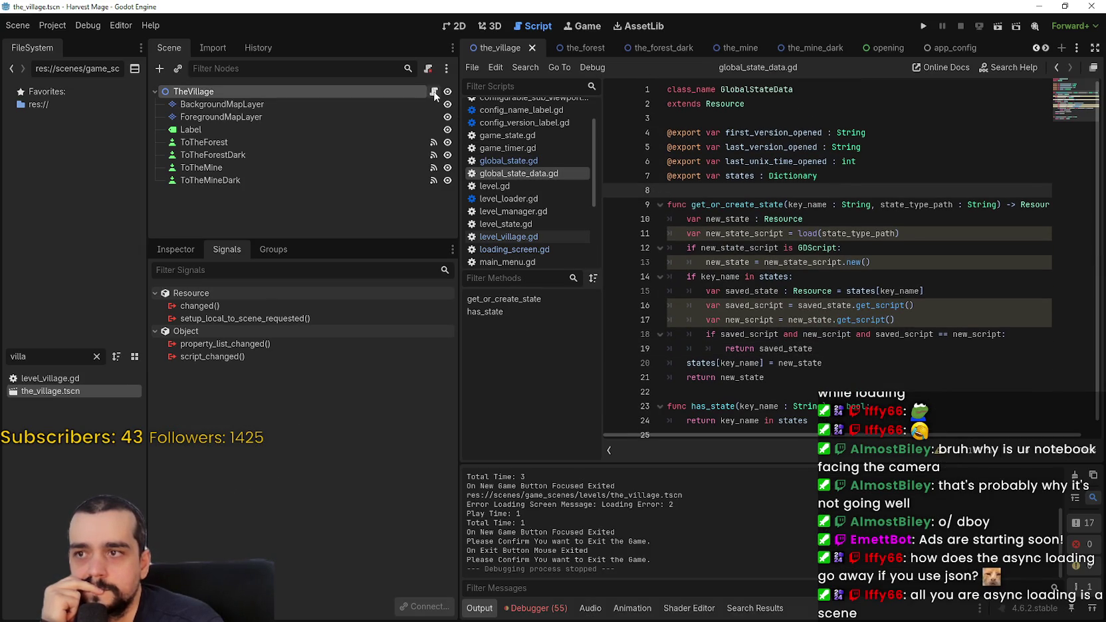
pyautogui.hotkey('alt', 'Left')
pyautogui.click(763, 258)
pyautogui.press('Up')
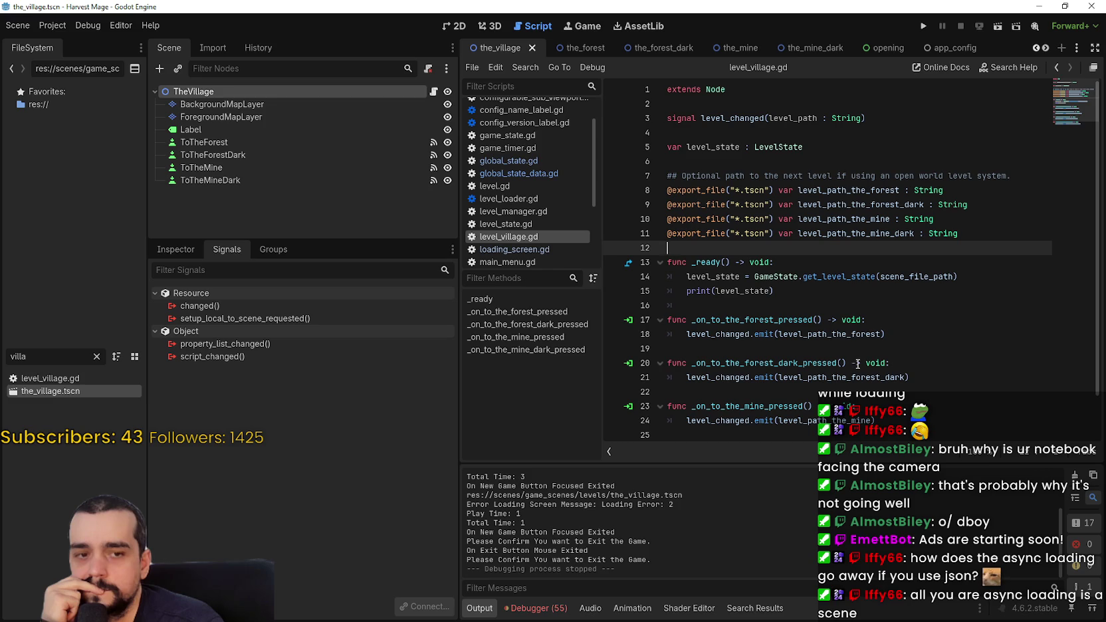
pyautogui.click(857, 364)
pyautogui.press('Up')
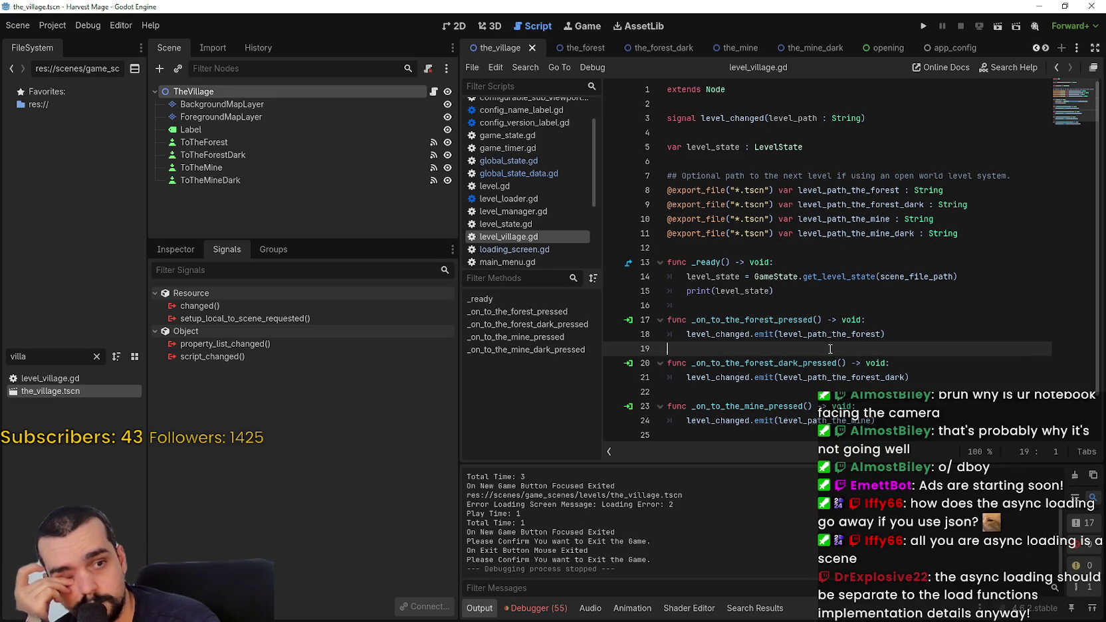
pyautogui.doubleClick(45, 352)
pyautogui.press('BackSpace')
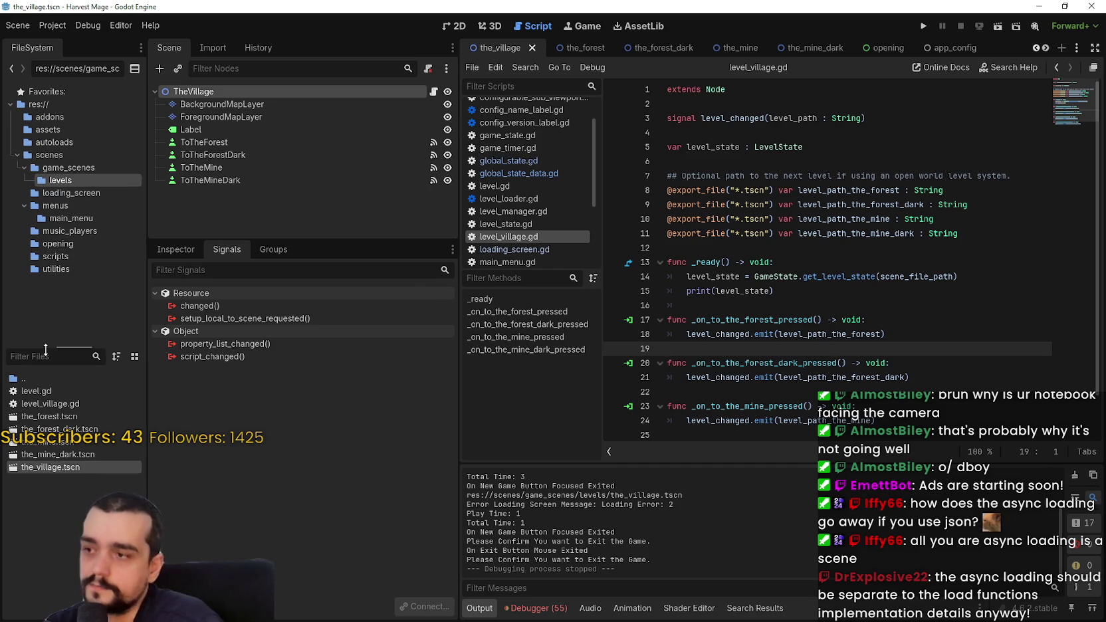
# Run a project-wide search for 'load(' across all scripts.
pyautogui.click(732, 307)
pyautogui.hotkey('ctrl', 'shift', 'f')
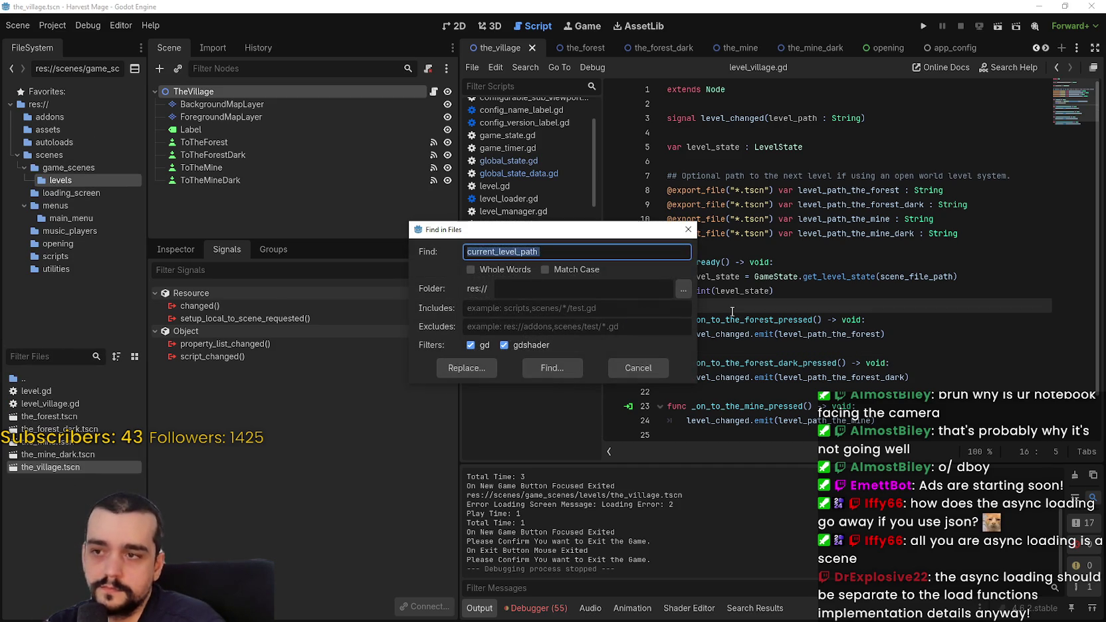
pyautogui.write('load(')
pyautogui.press('Return')
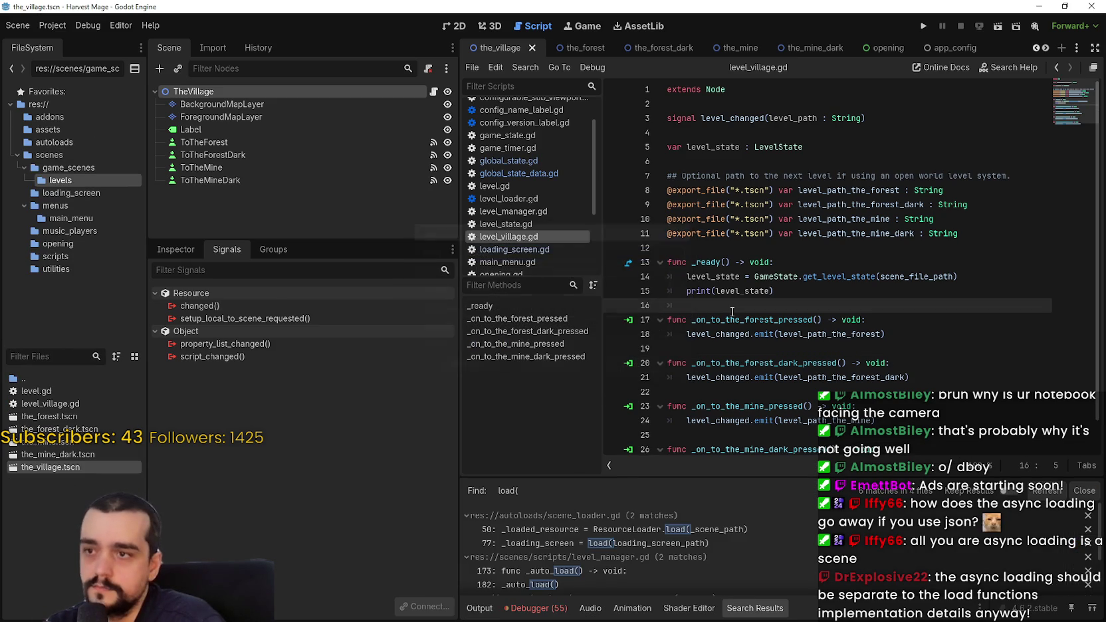
# Inspect the load( matches in level_manager.gd and scene_loader.gd.
pyautogui.click(657, 569)
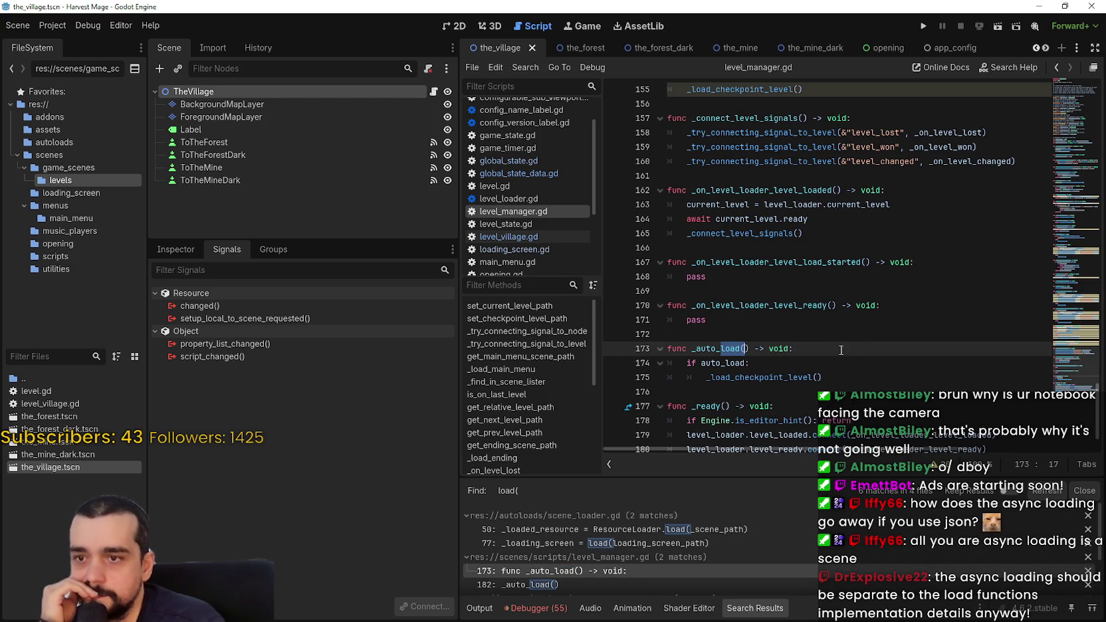
pyautogui.scroll(-2, 840, 350)
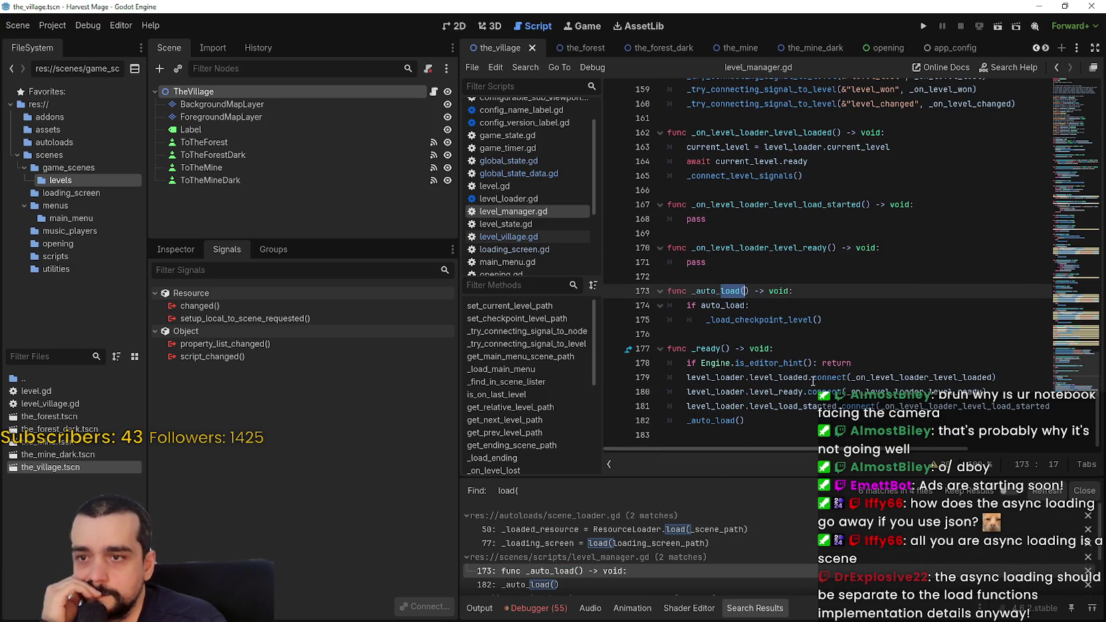
pyautogui.scroll(-1, 654, 591)
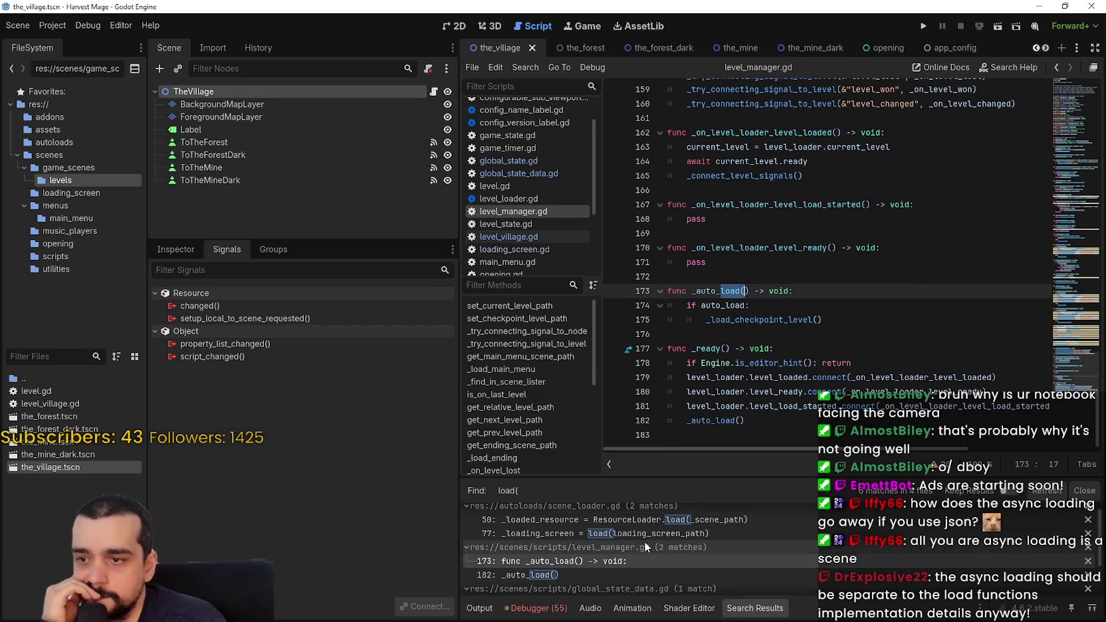
pyautogui.click(680, 531)
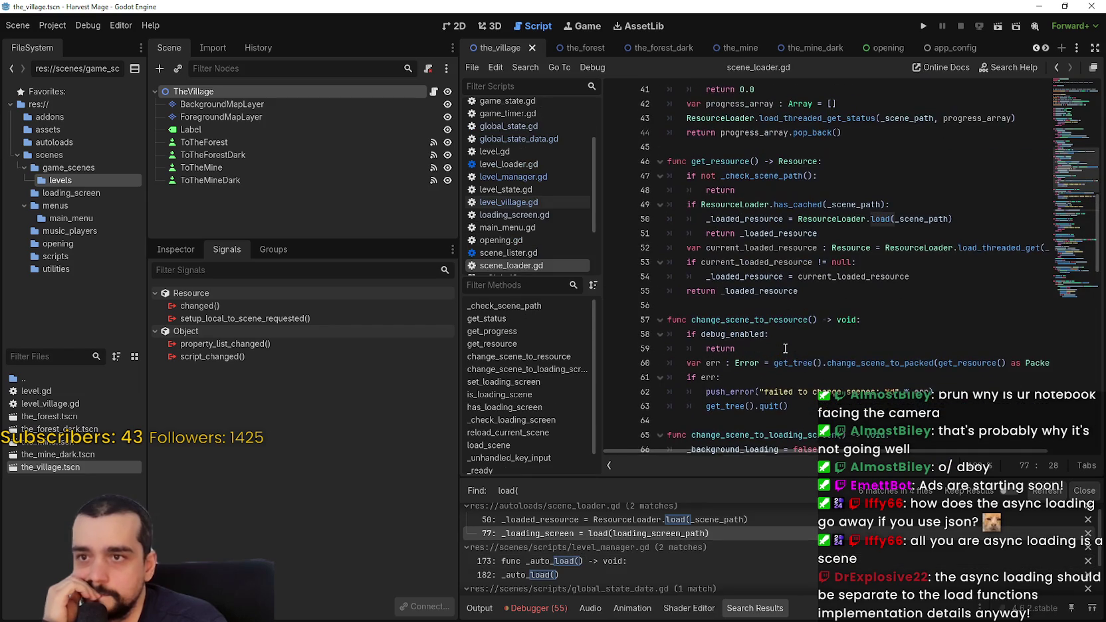
pyautogui.scroll(-1, 864, 372)
pyautogui.scroll(1, 911, 371)
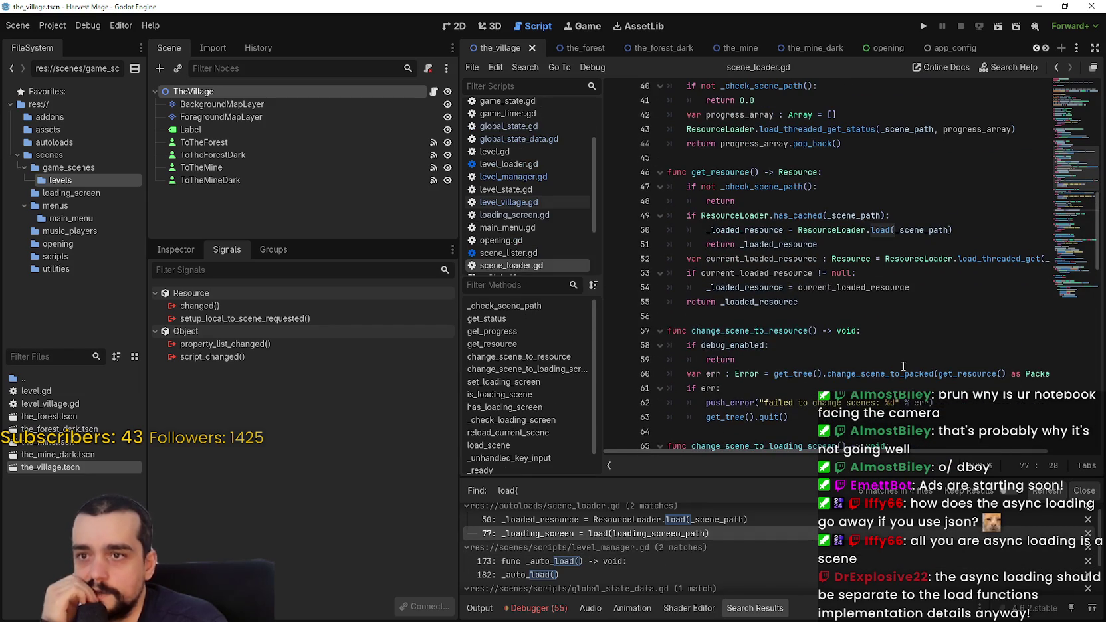
# Highlight the ResourceLoader.load(_scene_path) call on line 50, then open global_state.gd's line 25 match.
pyautogui.click(657, 519)
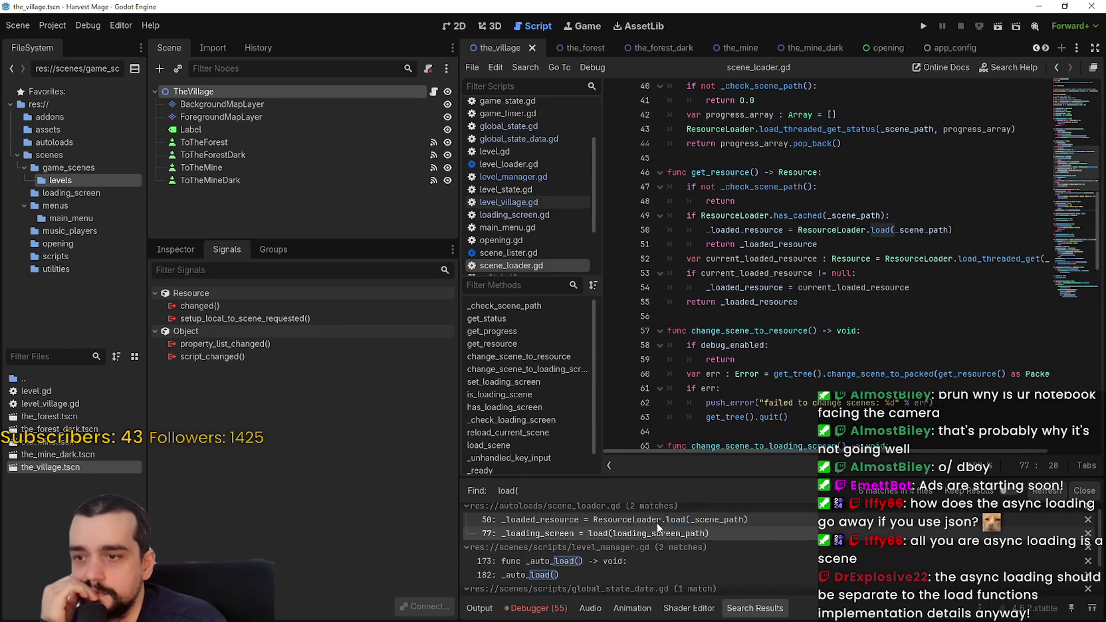
pyautogui.moveTo(798, 230)
pyautogui.mouseDown()
pyautogui.moveTo(968, 232)
pyautogui.moveTo(697, 216)
pyautogui.moveTo(721, 229)
pyautogui.moveTo(706, 230)
pyautogui.mouseUp()
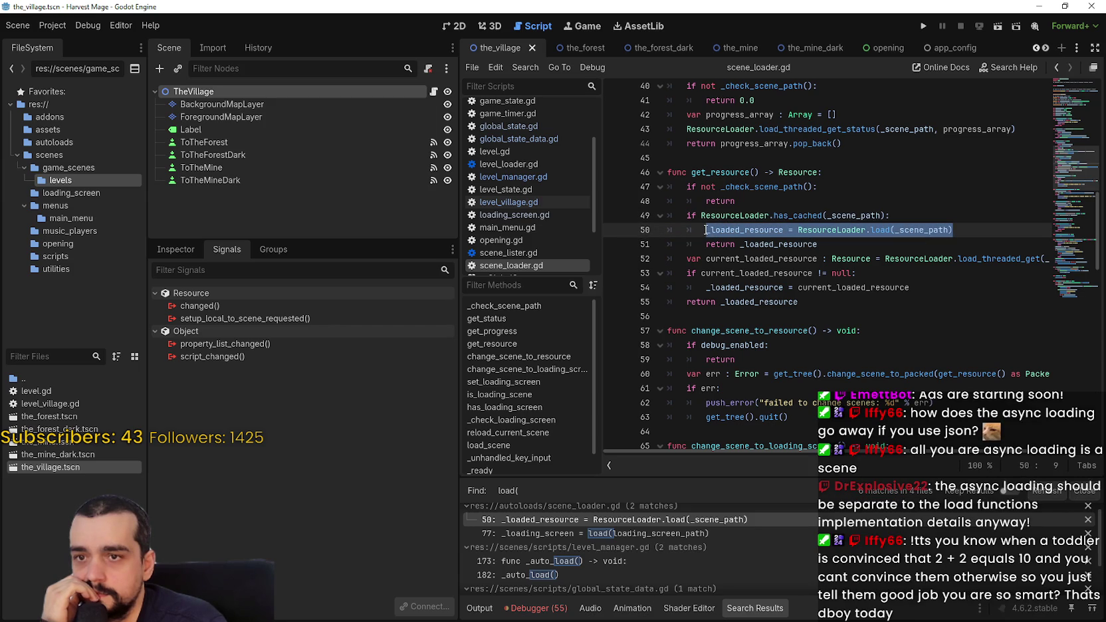
pyautogui.scroll(-2, 741, 553)
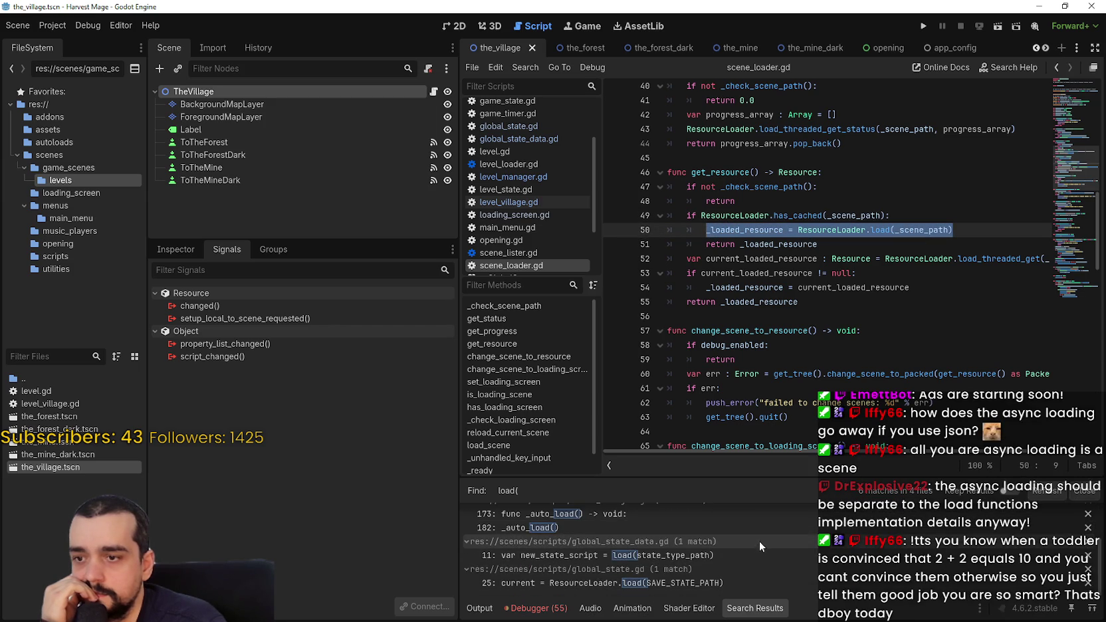
pyautogui.click(785, 580)
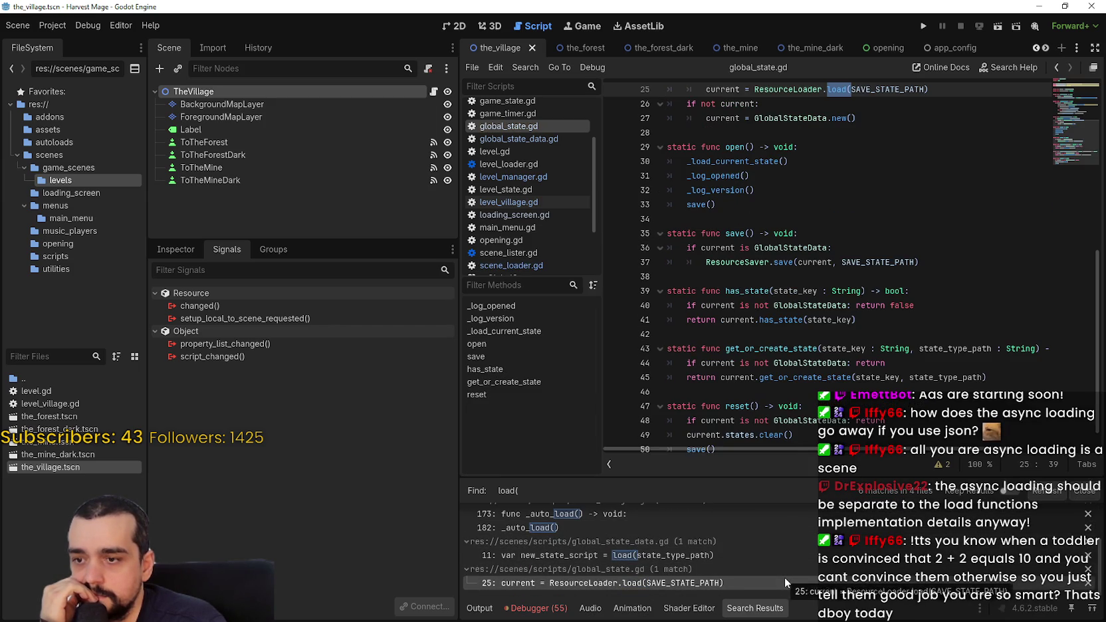
pyautogui.click(822, 261)
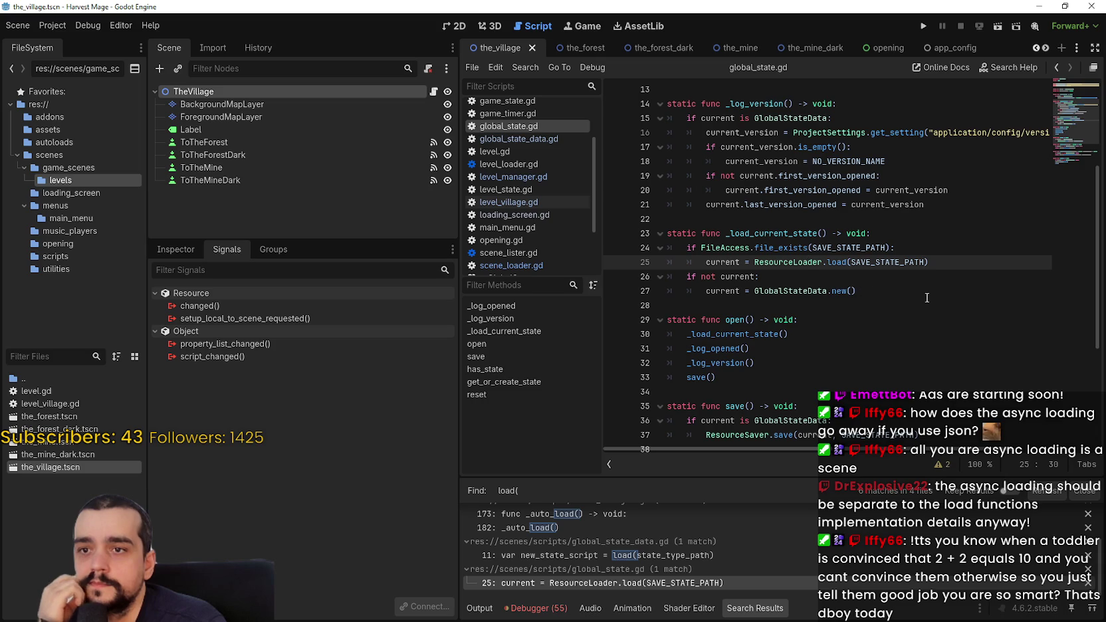
pyautogui.doubleClick(806, 262)
pyautogui.moveTo(824, 262); pyautogui.dragTo(847, 262)
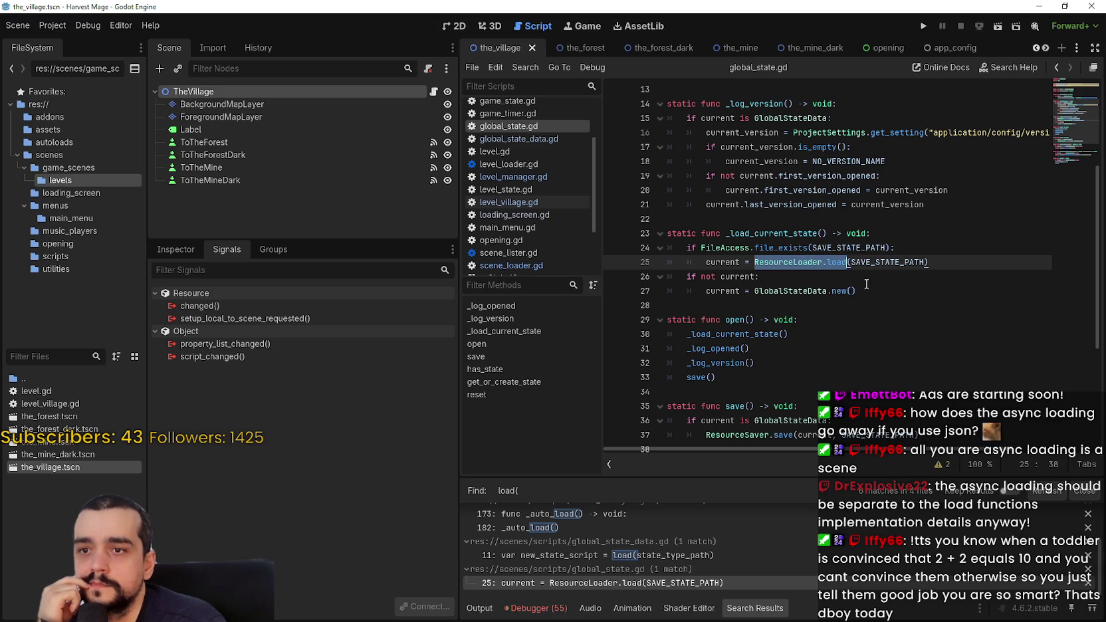
pyautogui.click(904, 301)
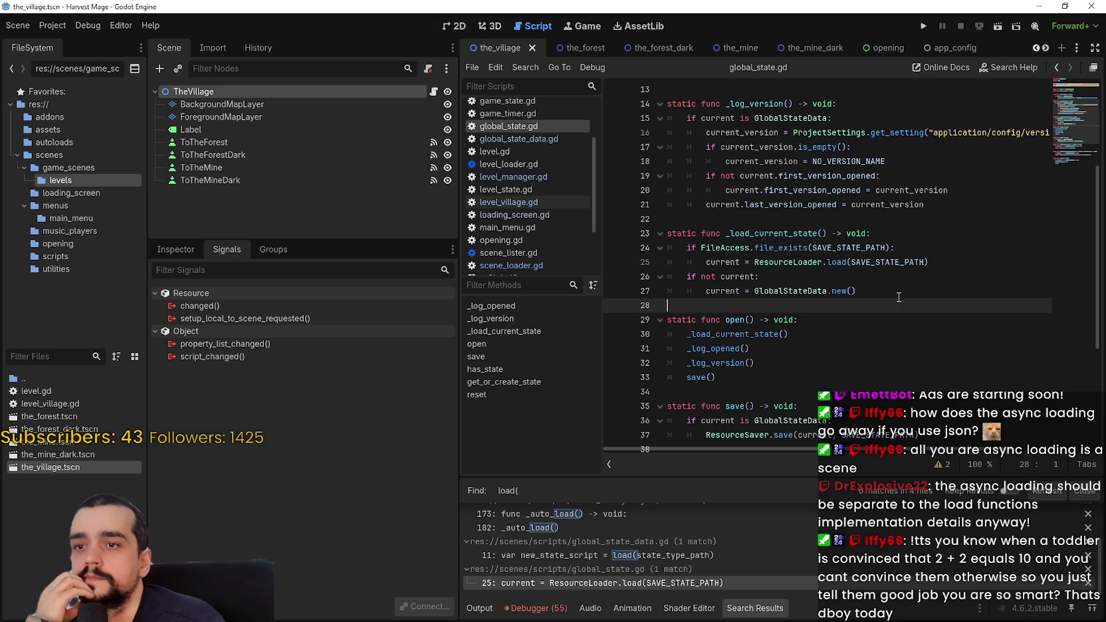
pyautogui.click(868, 292)
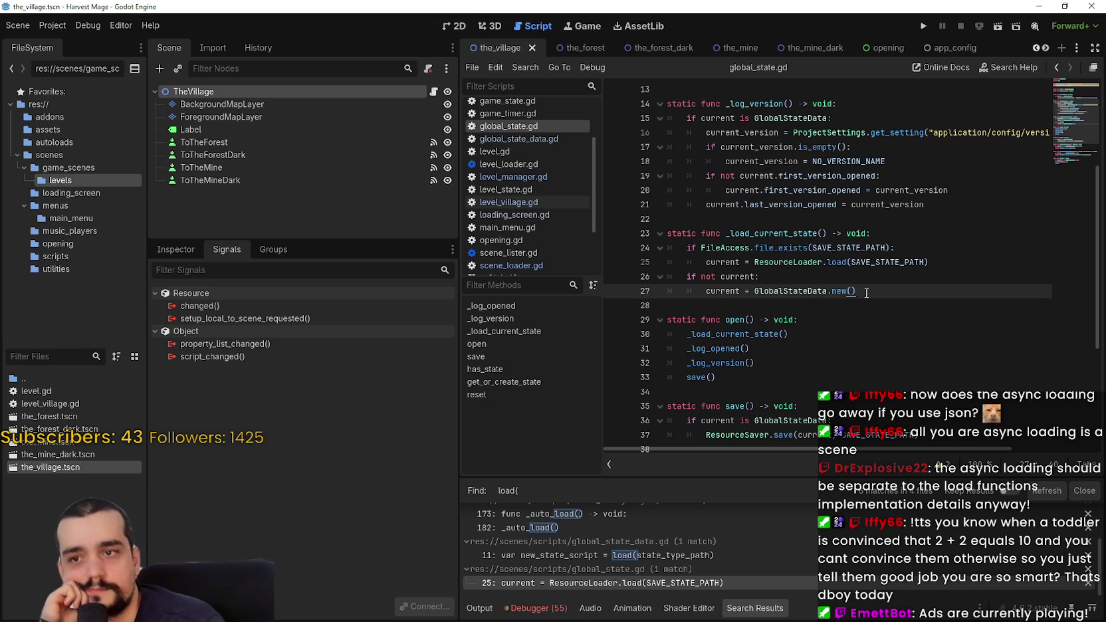
pyautogui.scroll(3, 801, 313)
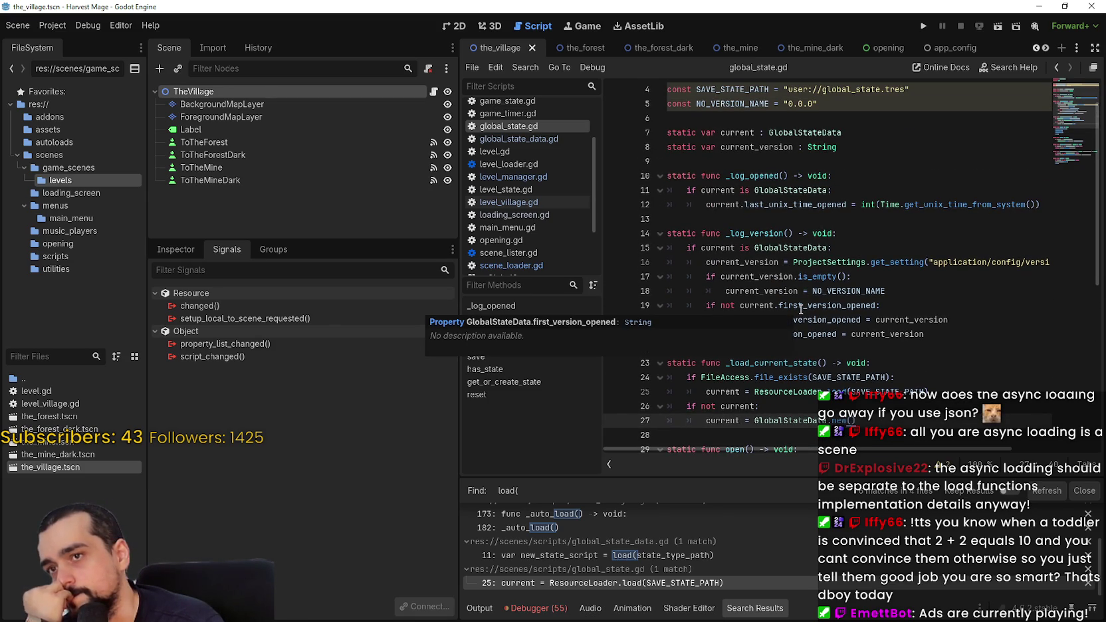
pyautogui.scroll(1, 801, 309)
pyautogui.scroll(-5, 800, 309)
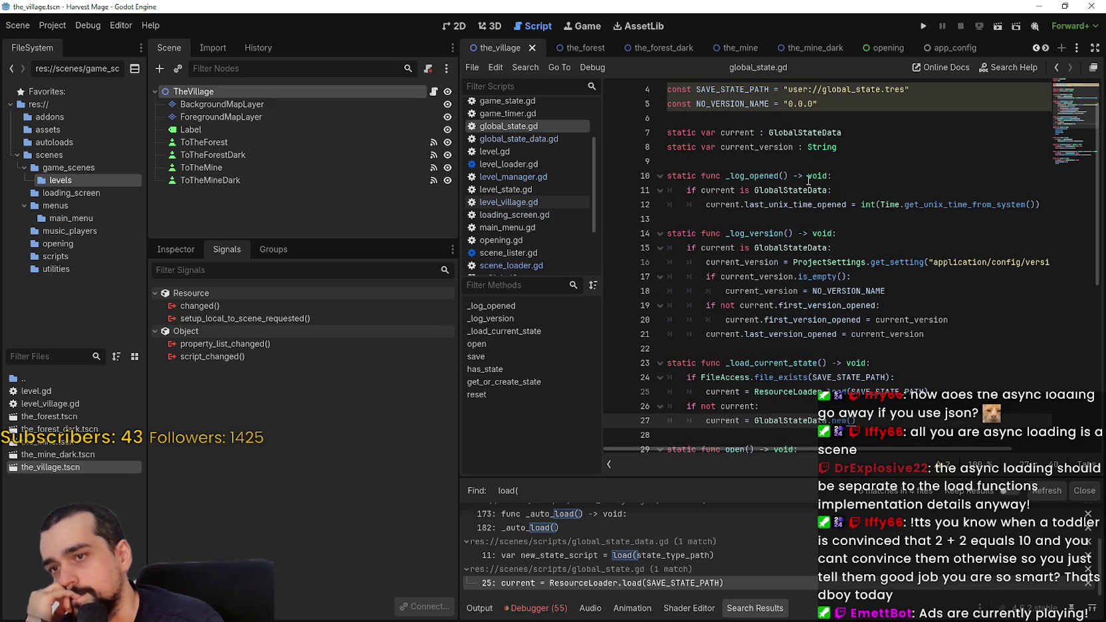
pyautogui.scroll(-5, 888, 344)
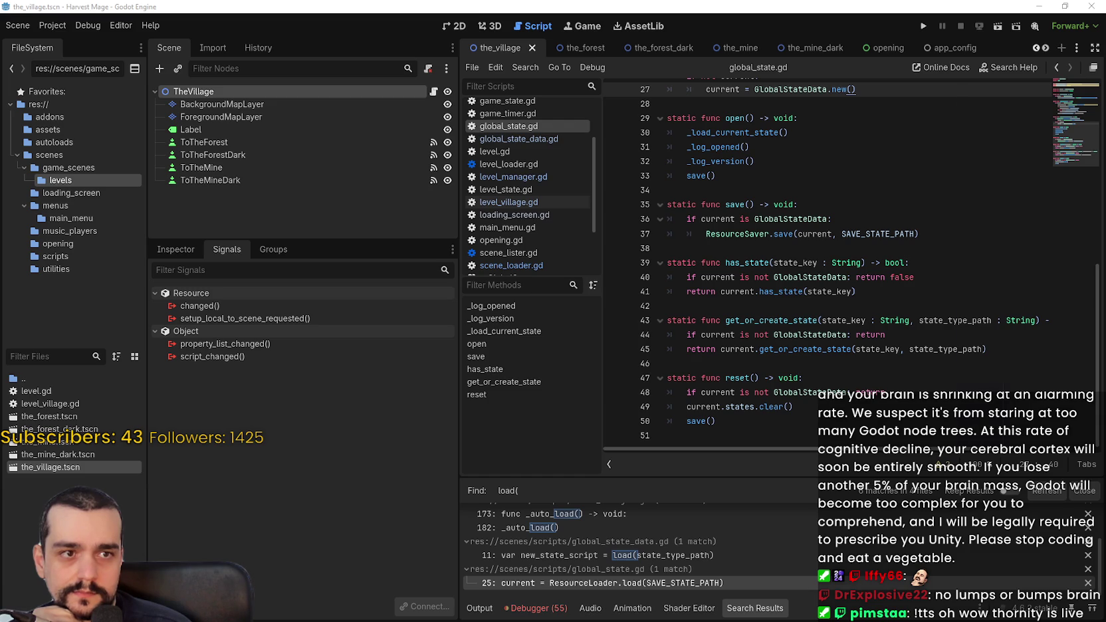
# Switch to the browser showing GitHub issue #283 on hard-coded file paths.
pyautogui.hotkey('alt', 'Tab')
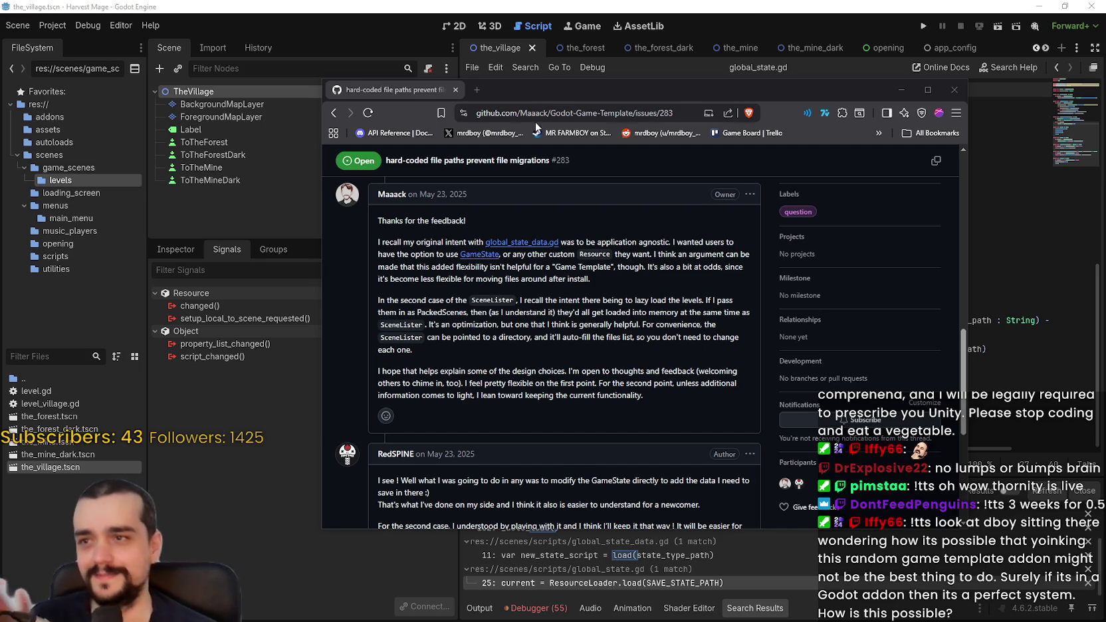
# Read Maaack's reply on issue #283 about SceneLister and PackedScenes, then return to the issues list.
pyautogui.moveTo(566, 97)
pyautogui.mouseDown()
pyautogui.moveTo(631, 43)
pyautogui.moveTo(635, 53)
pyautogui.mouseUp()
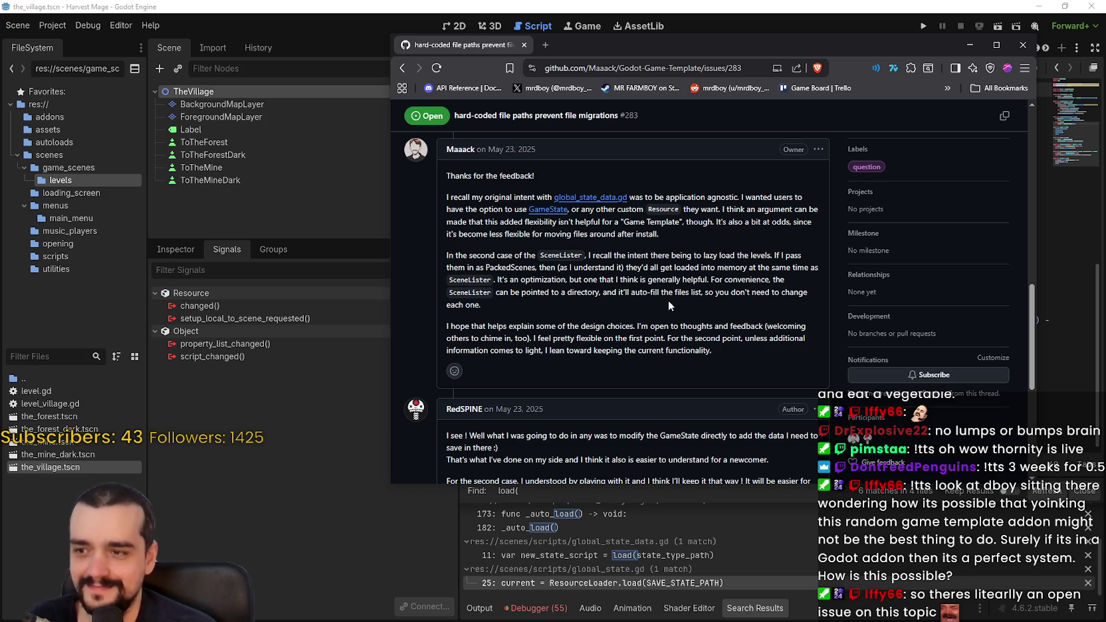
pyautogui.scroll(-2, 668, 302)
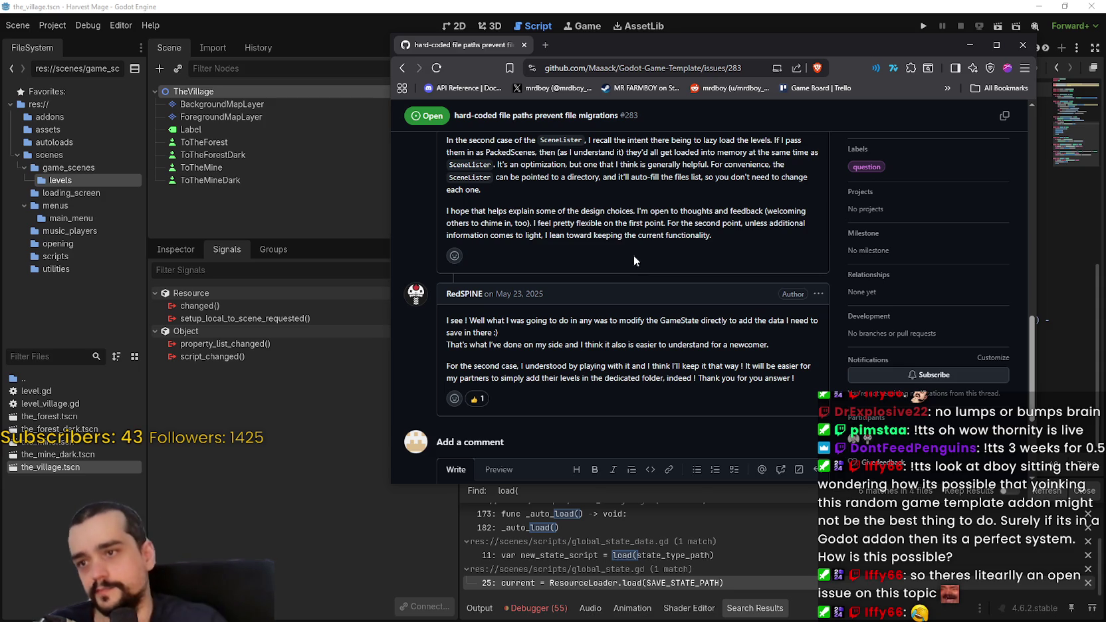
pyautogui.scroll(2, 579, 246)
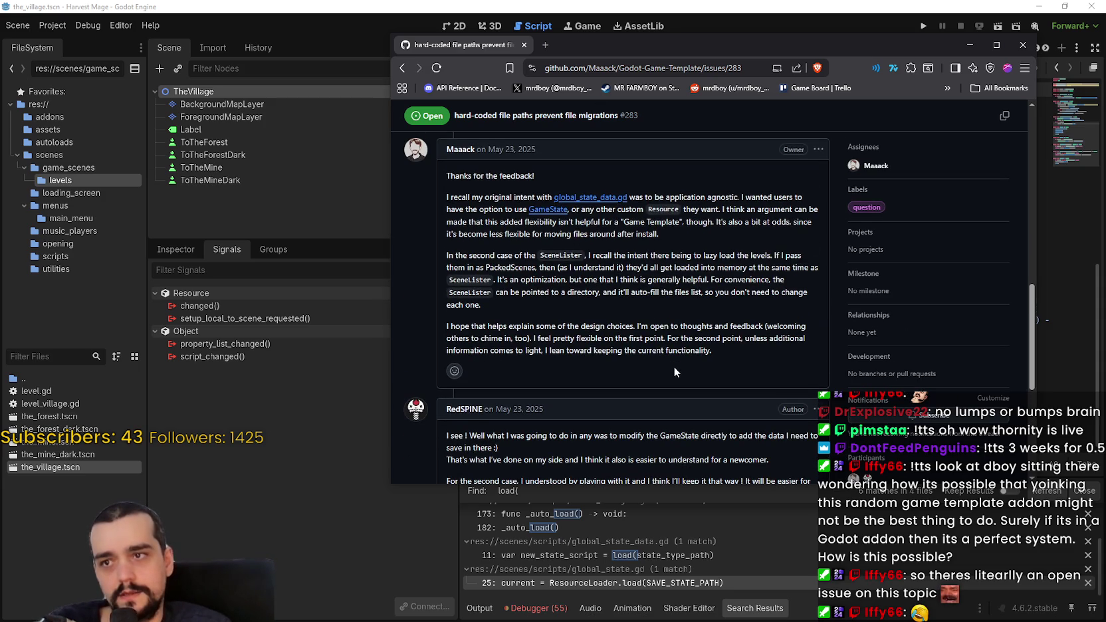
pyautogui.scroll(2, 668, 363)
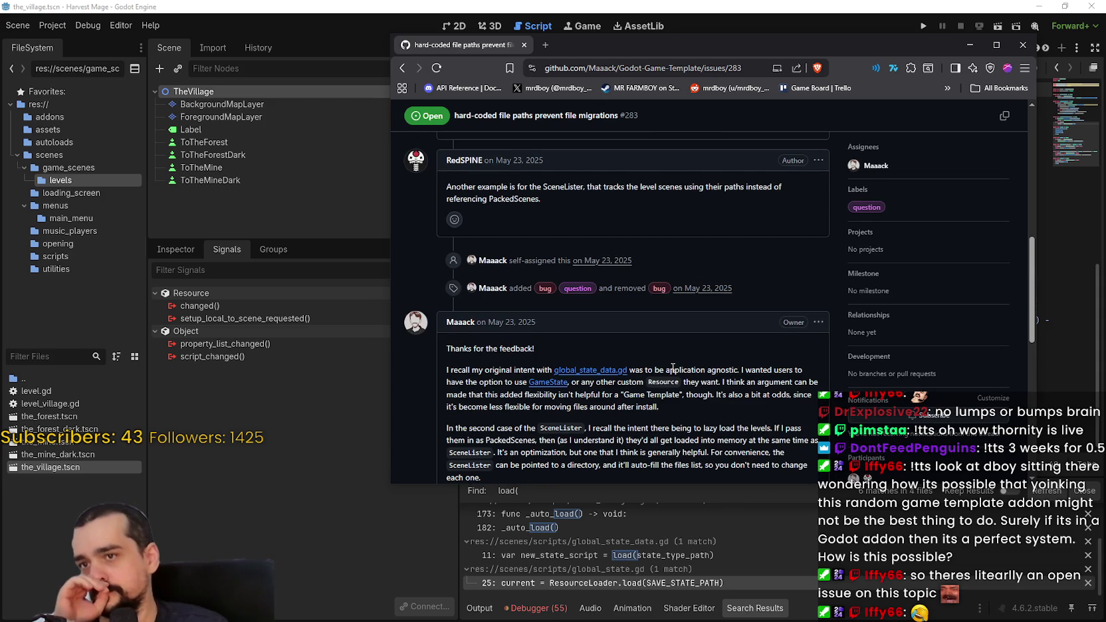
pyautogui.scroll(-2, 673, 367)
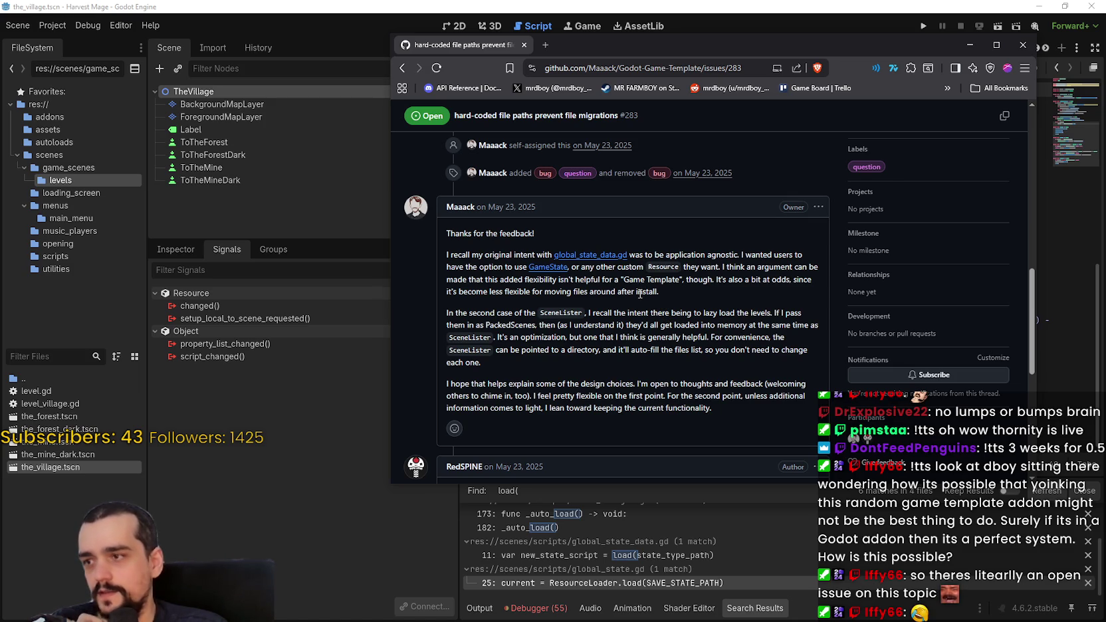
pyautogui.click(401, 69)
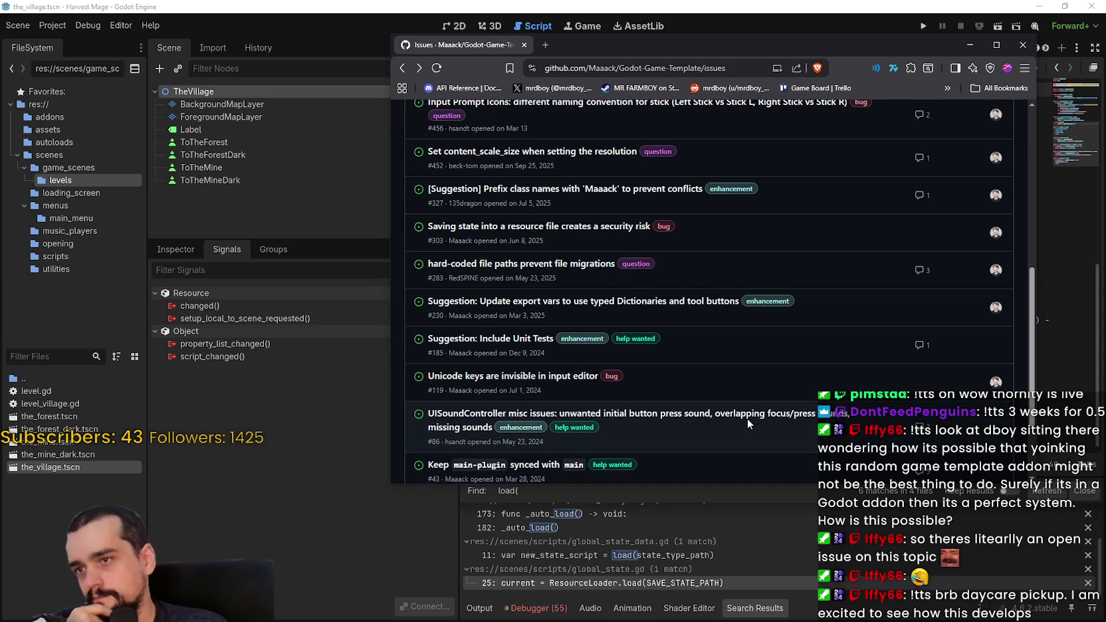
# Browse the open issues list (14 open, 84 closed) and open issue #457 about the pause menu.
pyautogui.scroll(-2, 508, 377)
pyautogui.scroll(2, 509, 378)
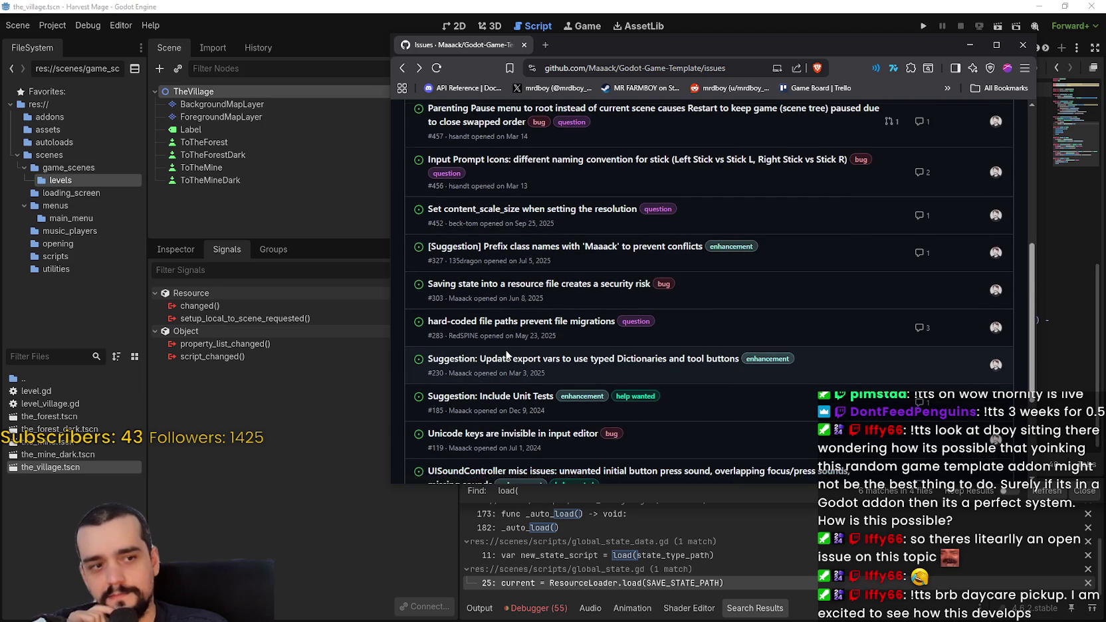
pyautogui.scroll(2, 507, 354)
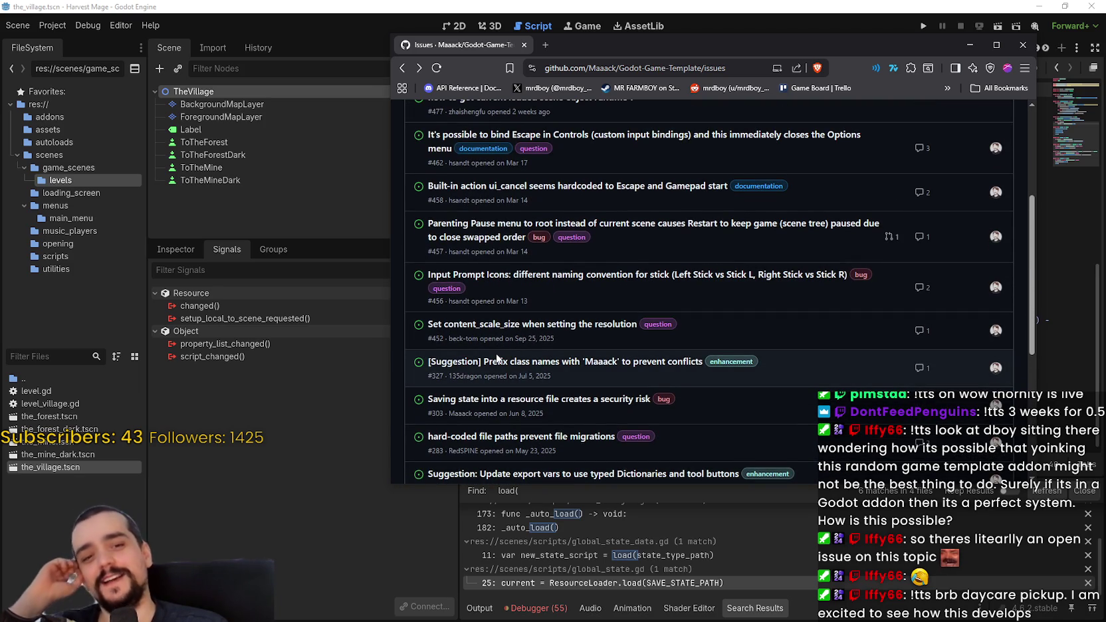
pyautogui.scroll(1, 505, 360)
pyautogui.scroll(1, 561, 381)
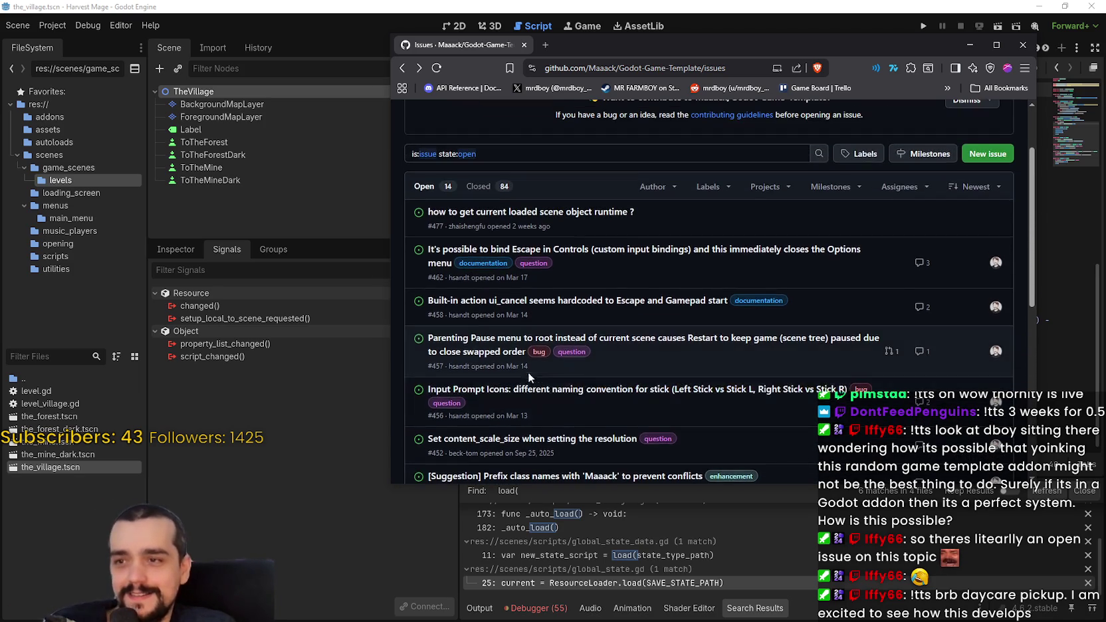
pyautogui.scroll(1, 756, 361)
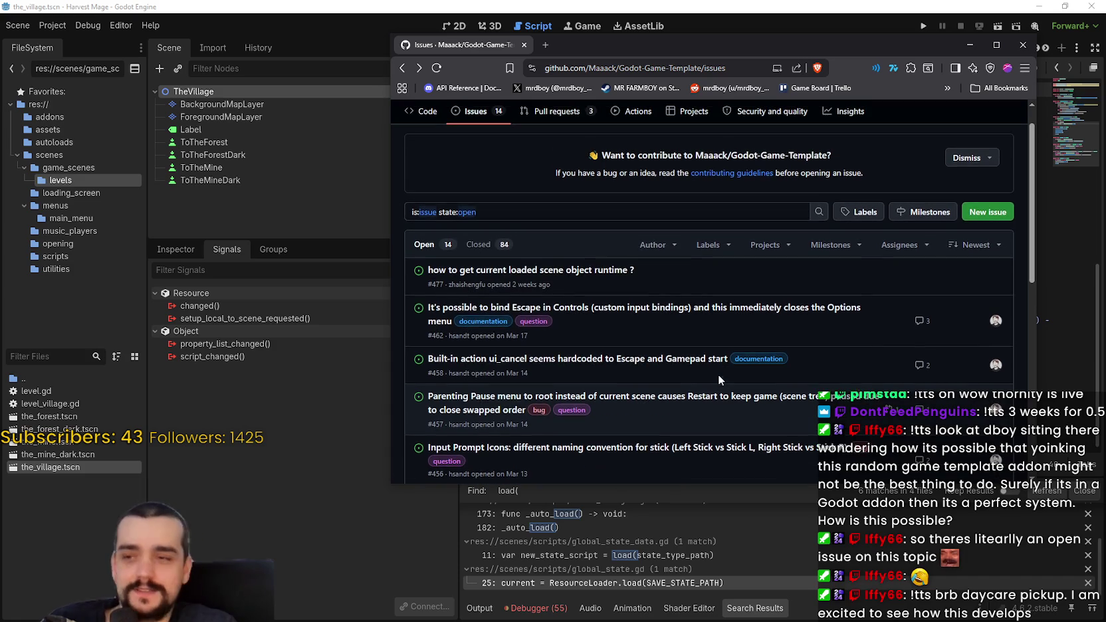
pyautogui.scroll(-2, 718, 374)
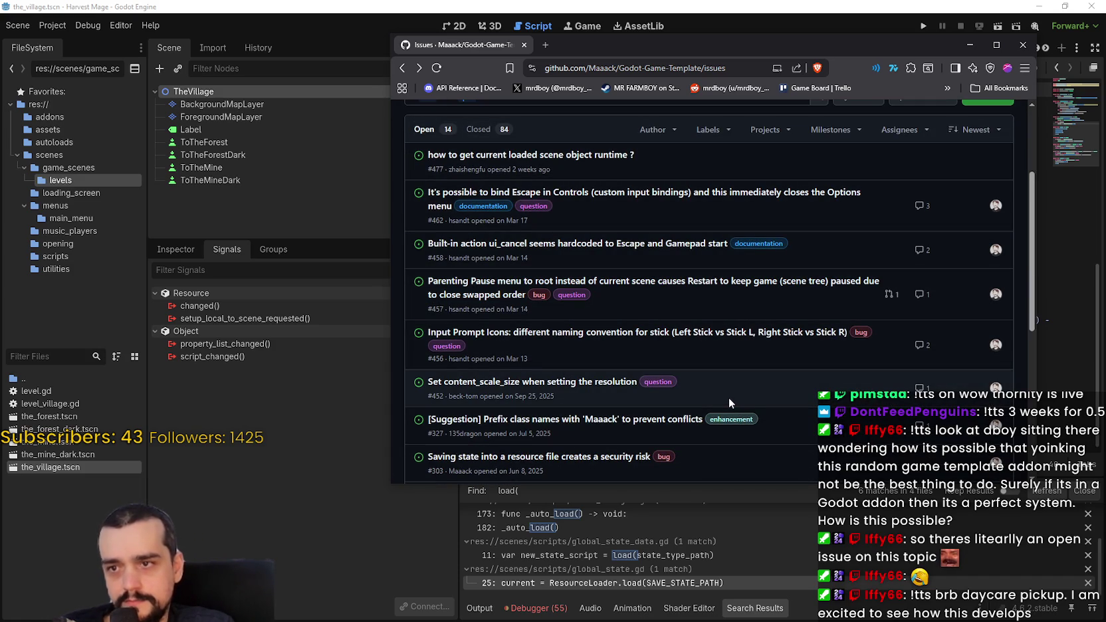
pyautogui.click(735, 284)
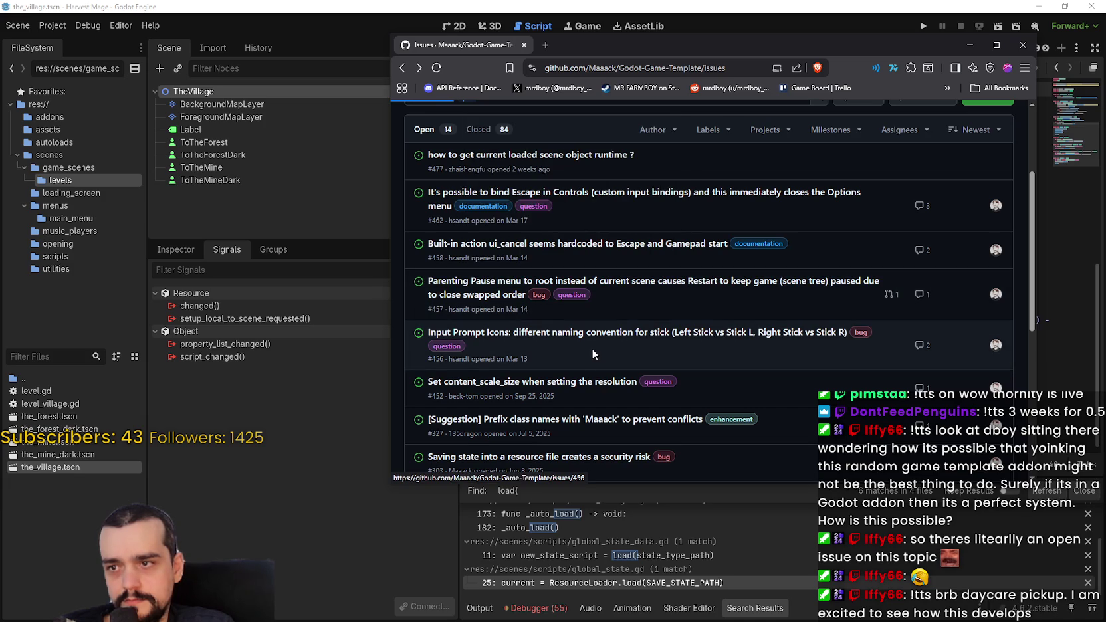
pyautogui.scroll(-3, 558, 329)
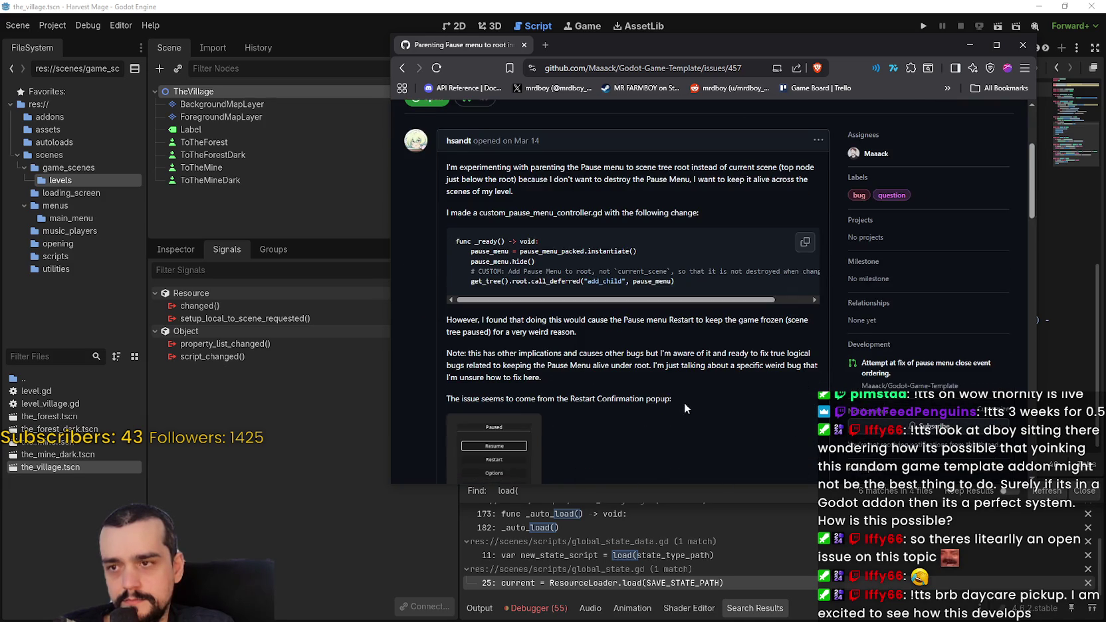
pyautogui.scroll(-2, 684, 404)
pyautogui.scroll(1, 686, 397)
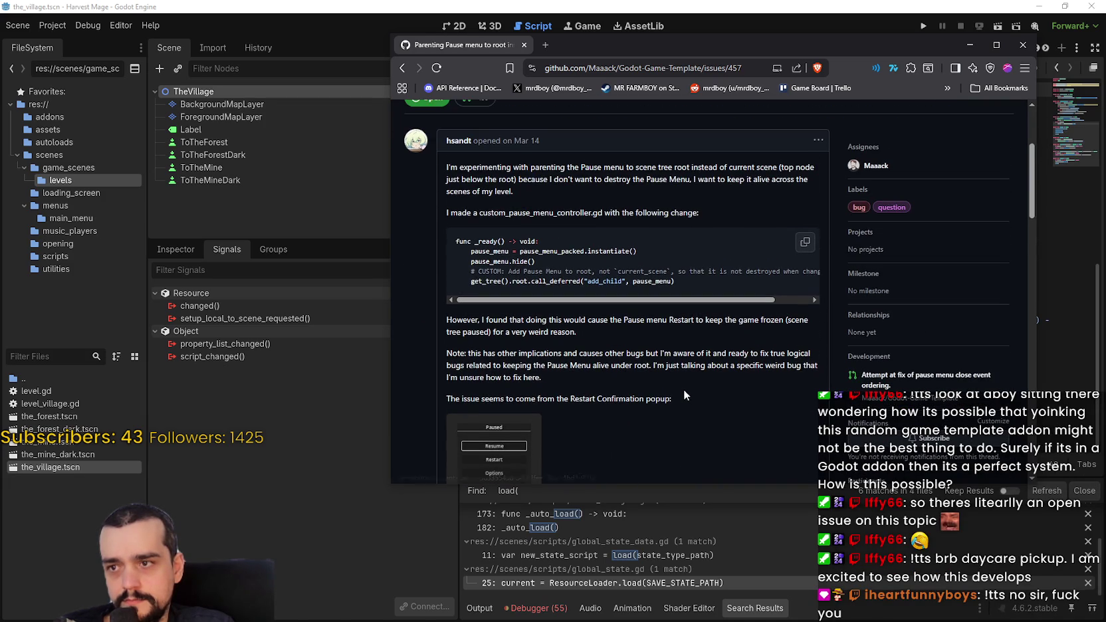
pyautogui.scroll(-1, 684, 392)
pyautogui.scroll(2, 685, 393)
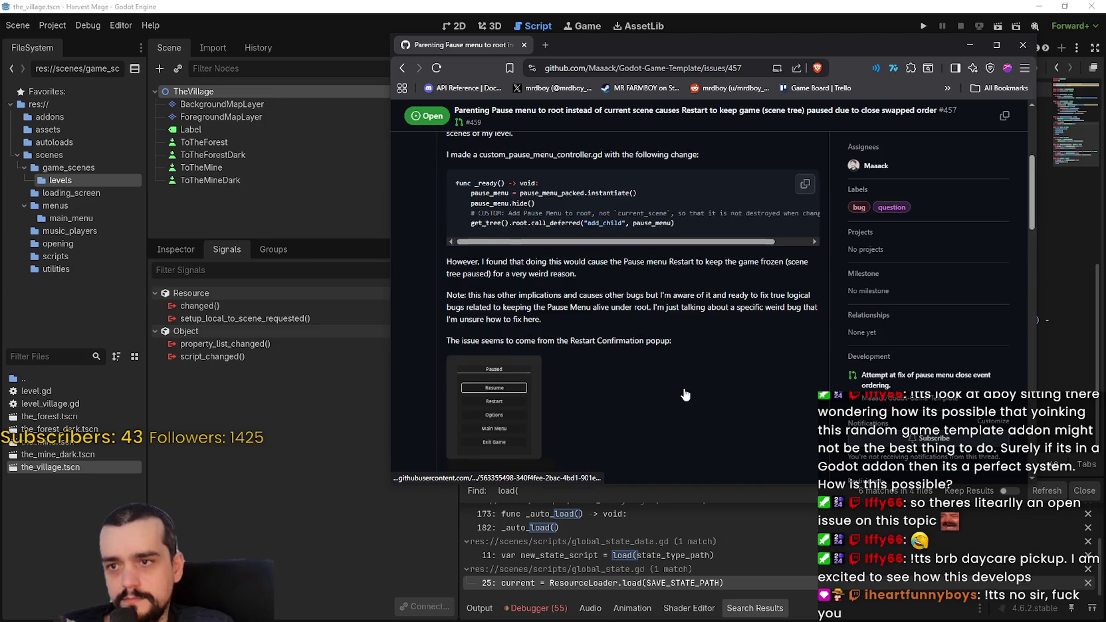
pyautogui.scroll(-5, 683, 389)
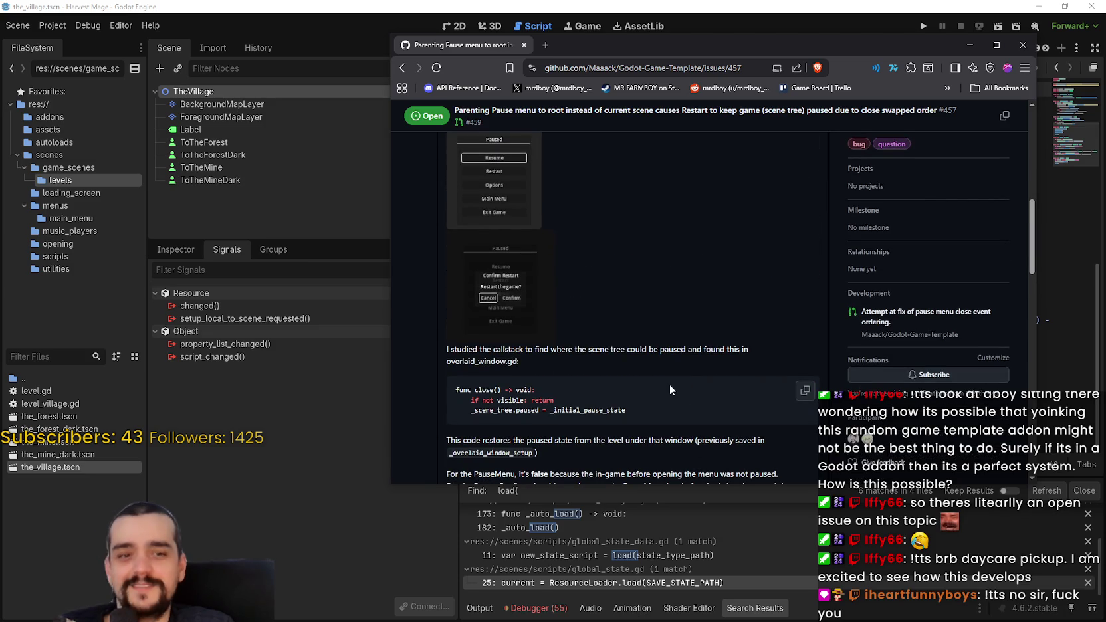
pyautogui.scroll(-1, 670, 369)
pyautogui.scroll(-5, 611, 297)
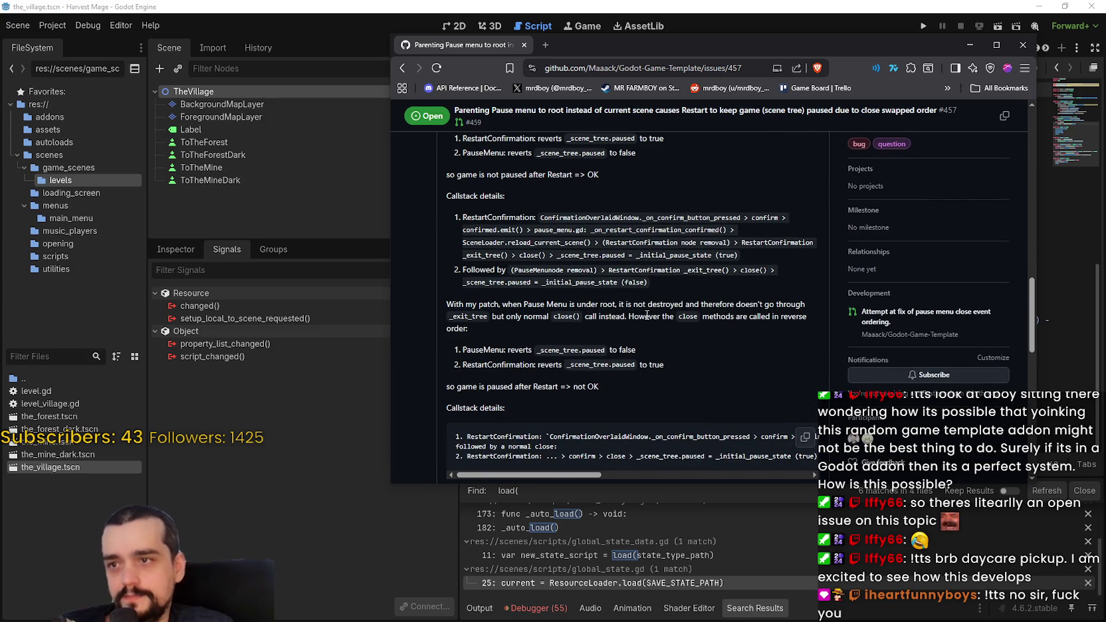
pyautogui.scroll(-4, 643, 304)
pyautogui.scroll(1, 544, 238)
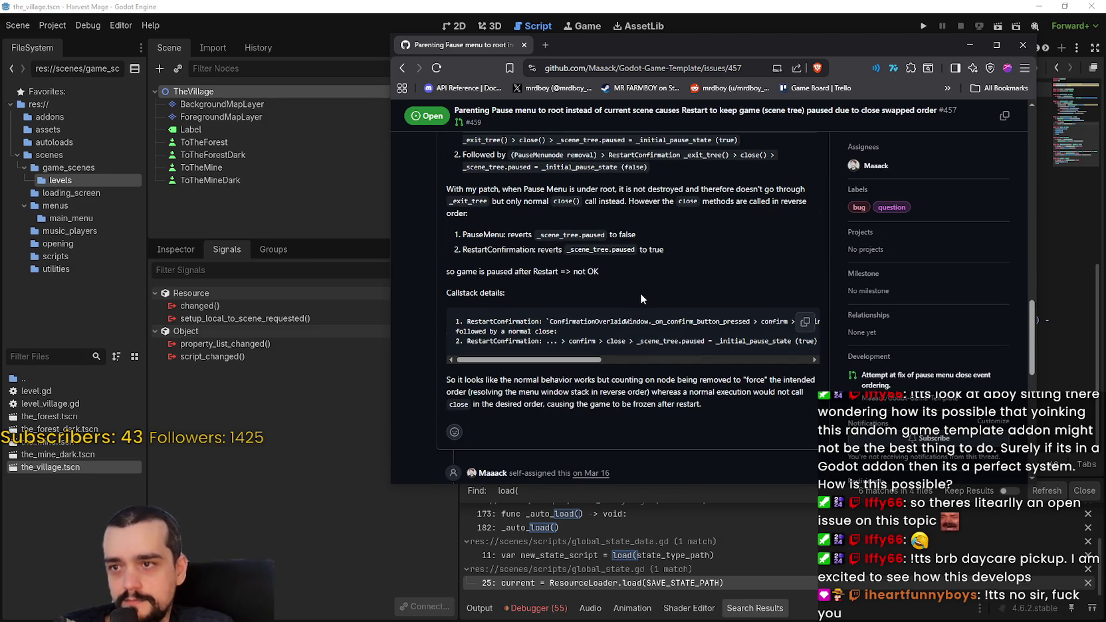
pyautogui.scroll(-3, 640, 293)
pyautogui.scroll(-4, 631, 289)
pyautogui.scroll(3, 628, 288)
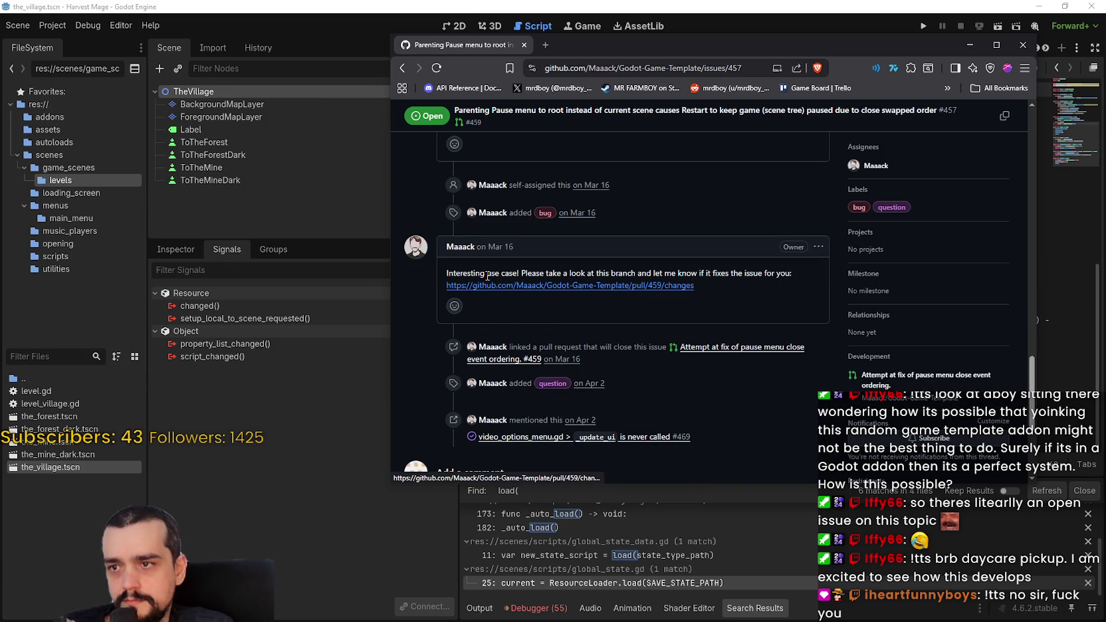
pyautogui.click(402, 68)
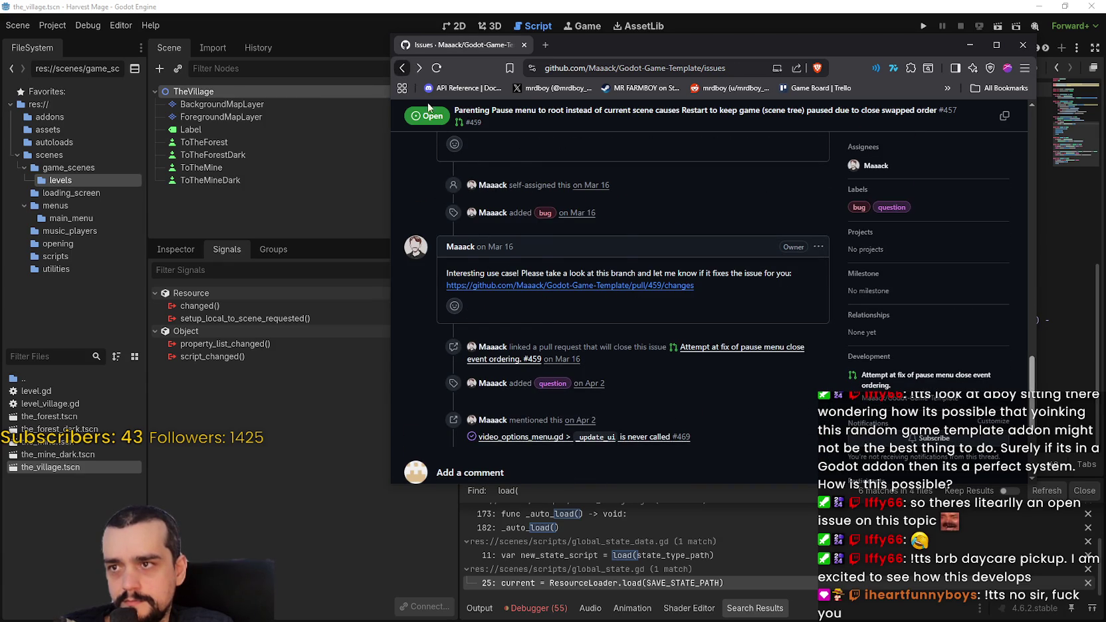
pyautogui.scroll(2, 506, 240)
pyautogui.scroll(3, 512, 245)
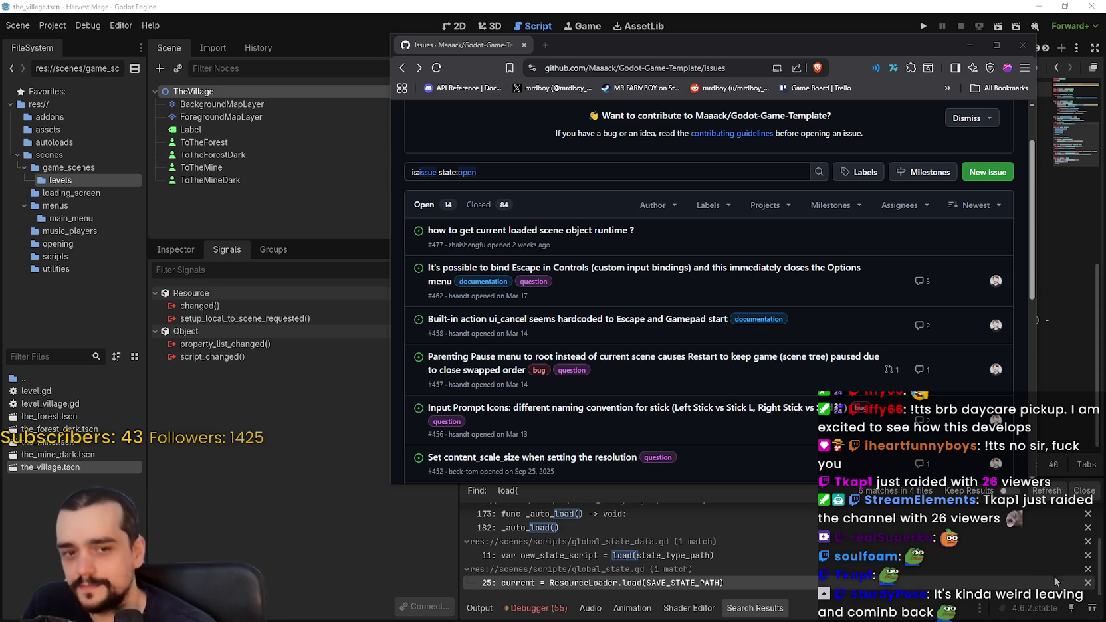
# Show the 84 closed issues, scroll through them, and open issue #298 about LevelLoader.
pyautogui.moveTo(731, 45); pyautogui.dragTo(657, 30)
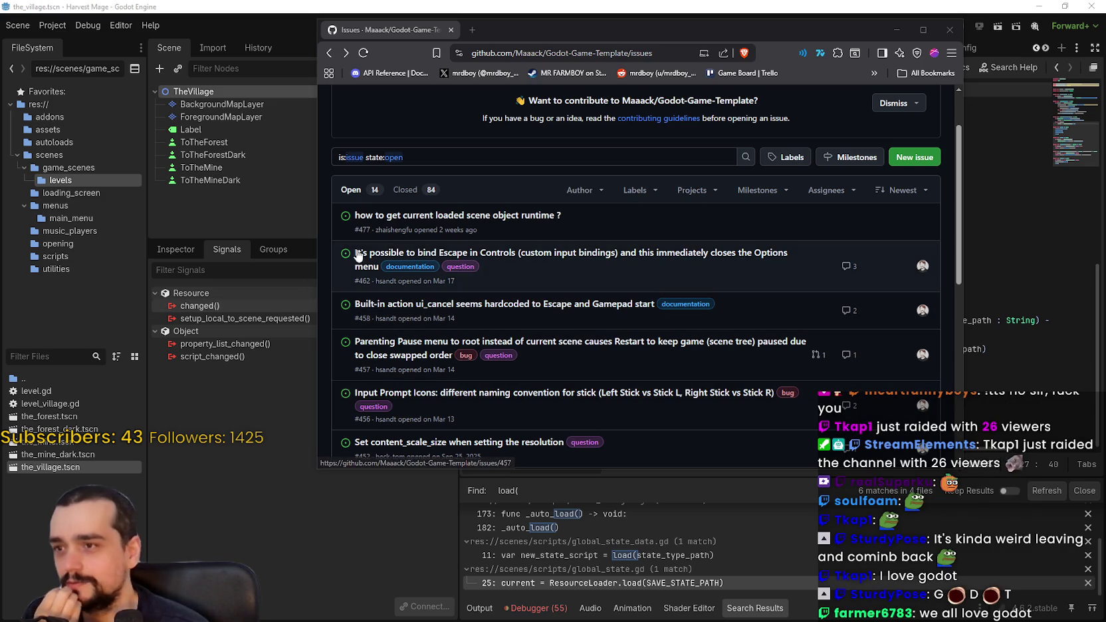
pyautogui.click(405, 189)
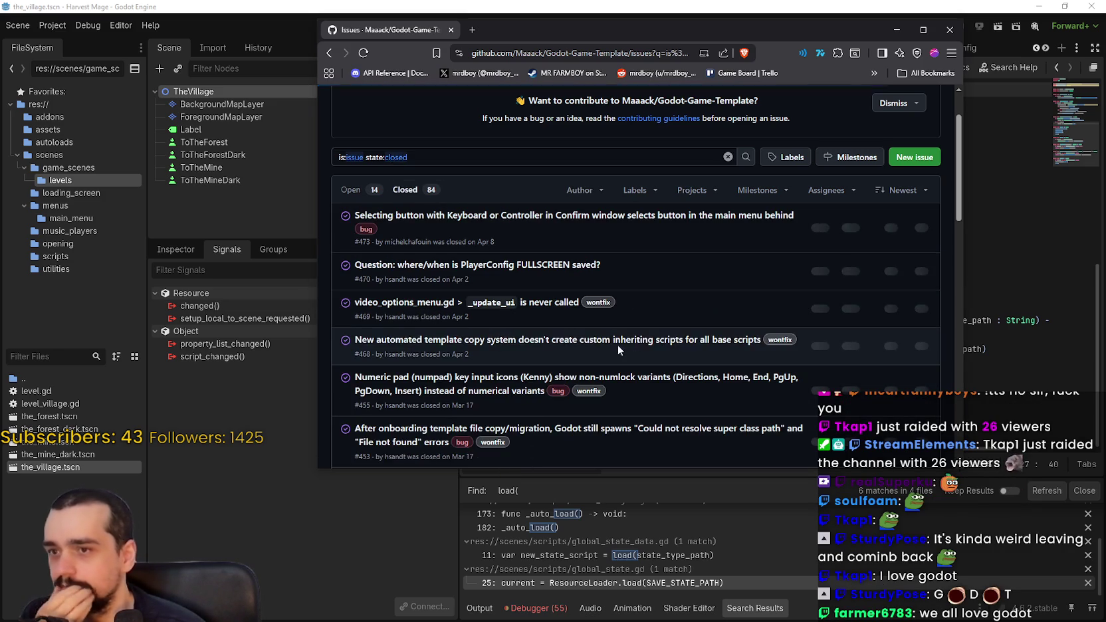
pyautogui.scroll(-2, 610, 337)
pyautogui.scroll(-2, 579, 332)
pyautogui.scroll(-6, 645, 389)
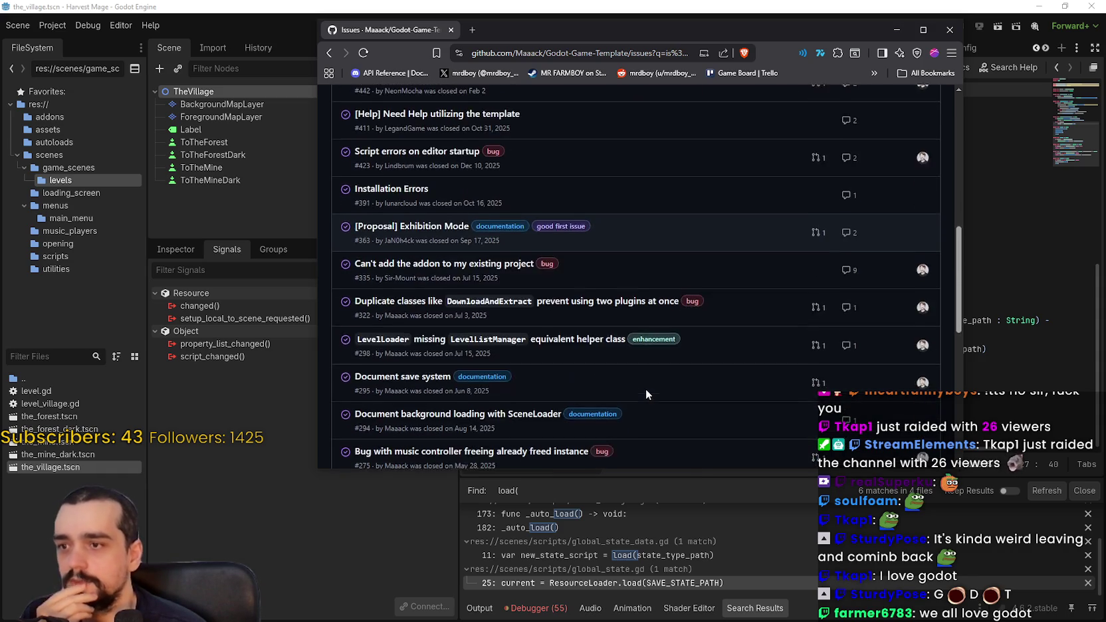
pyautogui.scroll(-3, 641, 392)
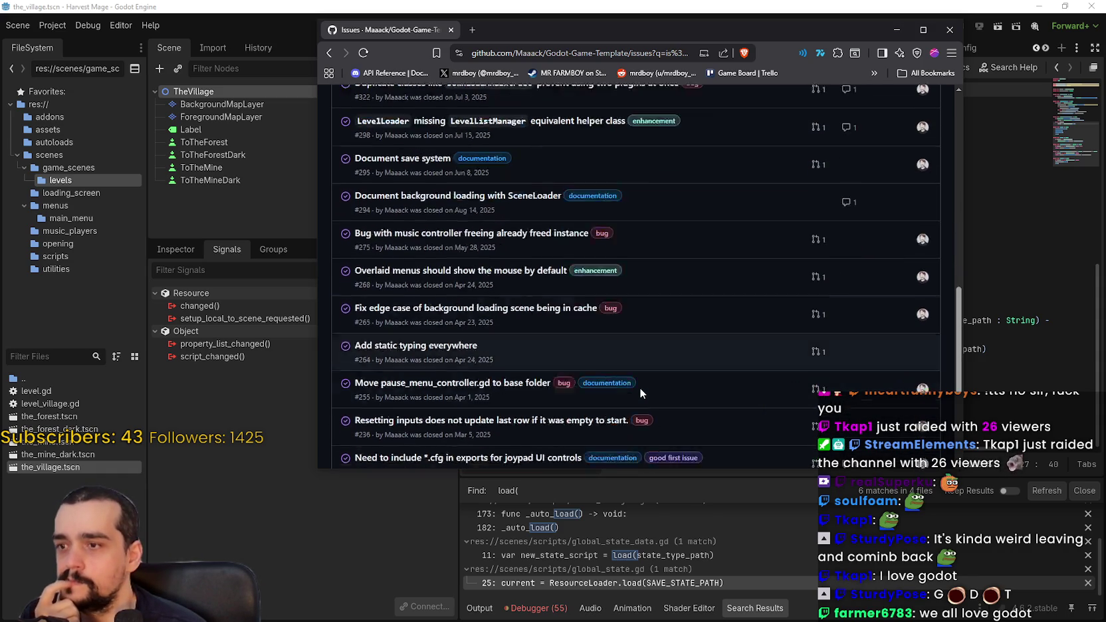
pyautogui.scroll(4, 639, 386)
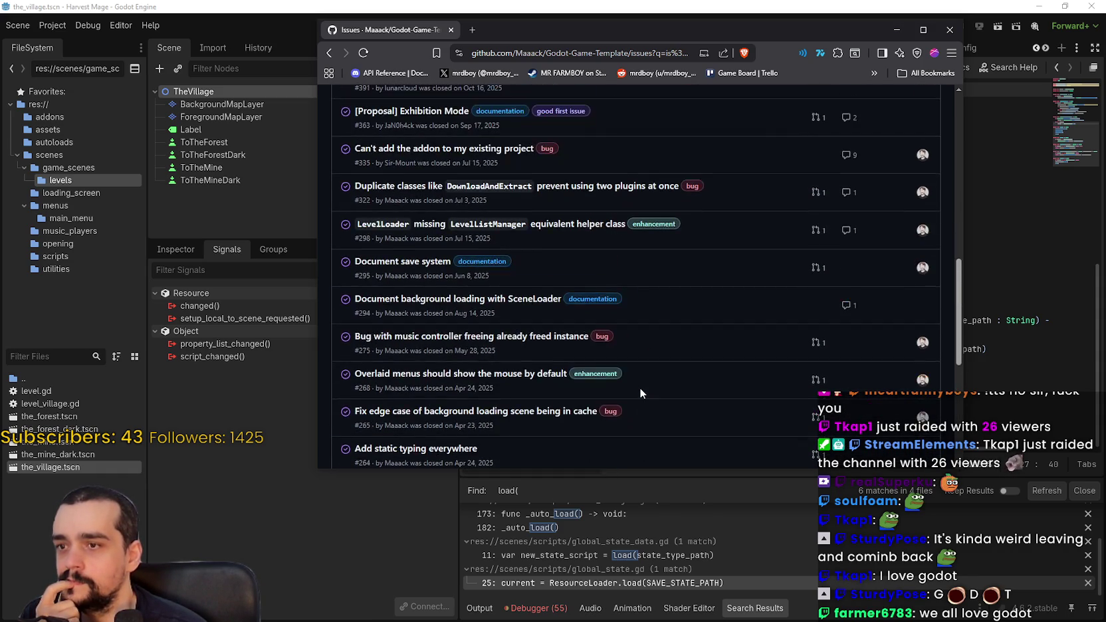
pyautogui.scroll(5, 642, 373)
pyautogui.scroll(-5, 642, 378)
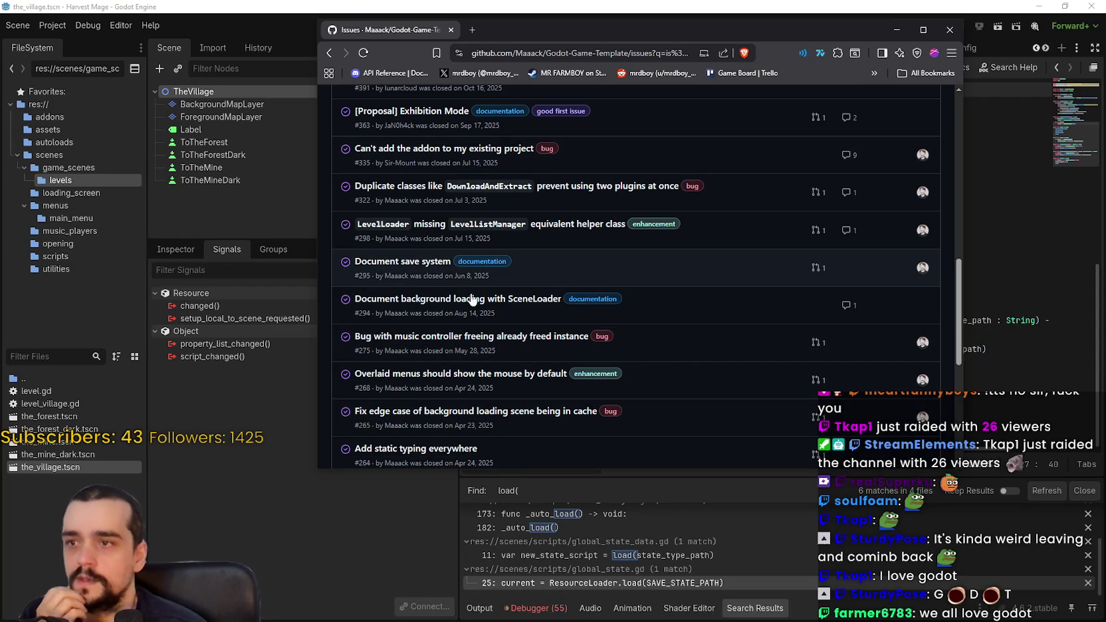
pyautogui.moveTo(561, 230)
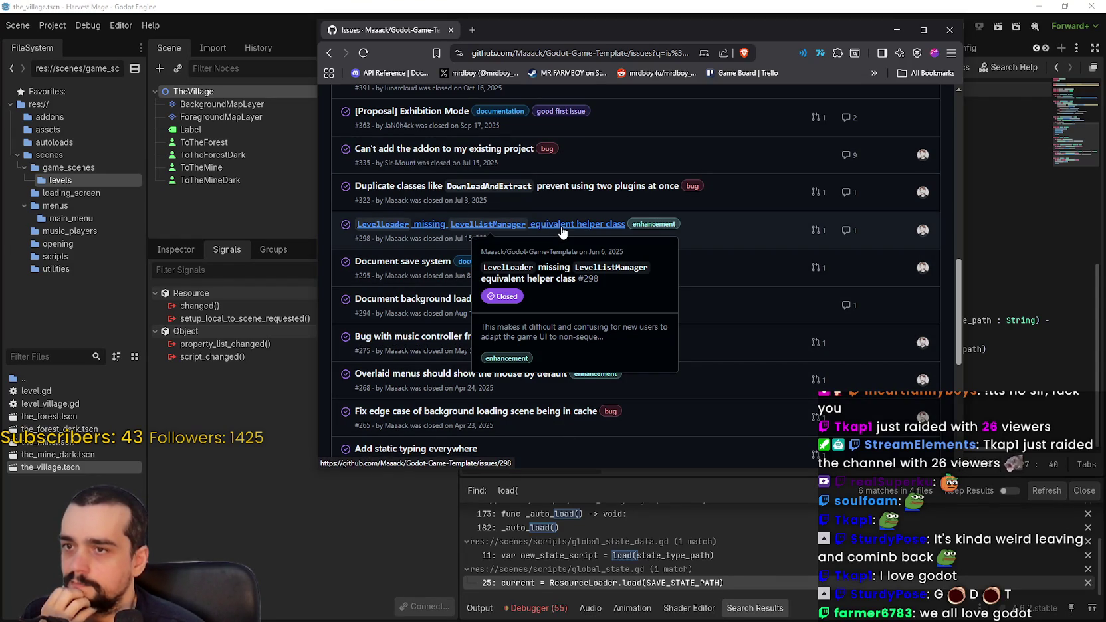
pyautogui.click(562, 230)
pyautogui.scroll(-3, 694, 288)
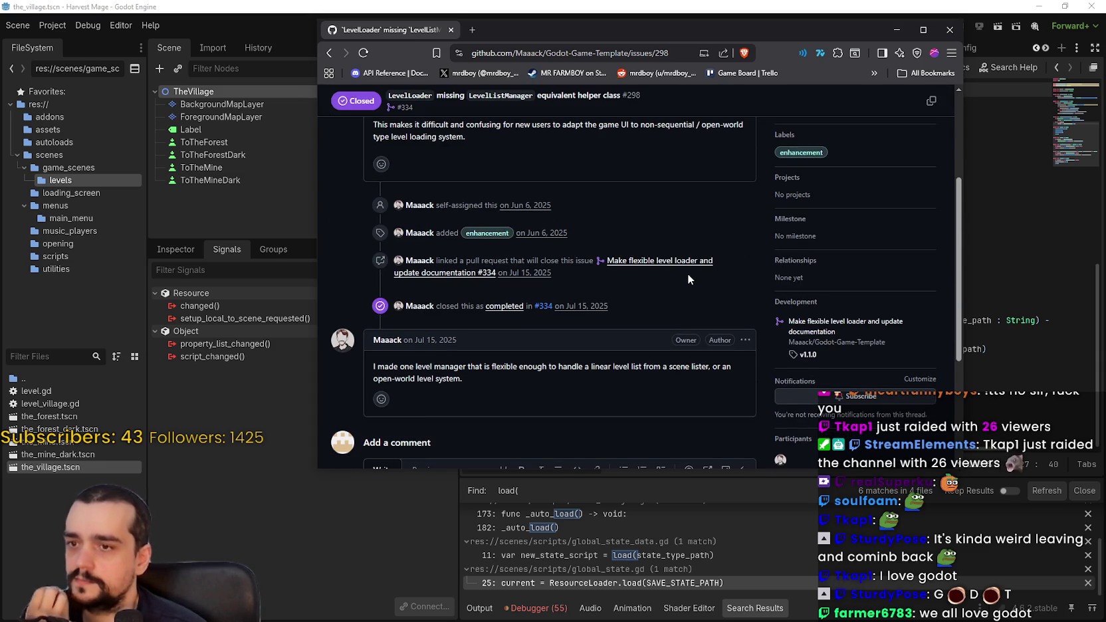
pyautogui.scroll(-2, 687, 277)
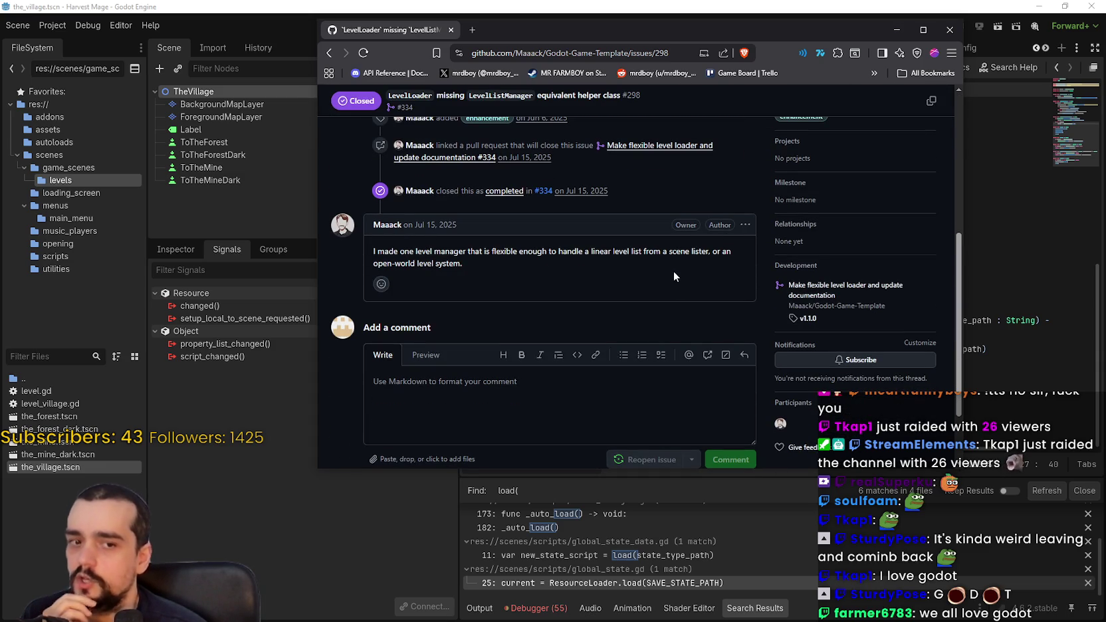
pyautogui.click(331, 51)
pyautogui.scroll(2, 697, 311)
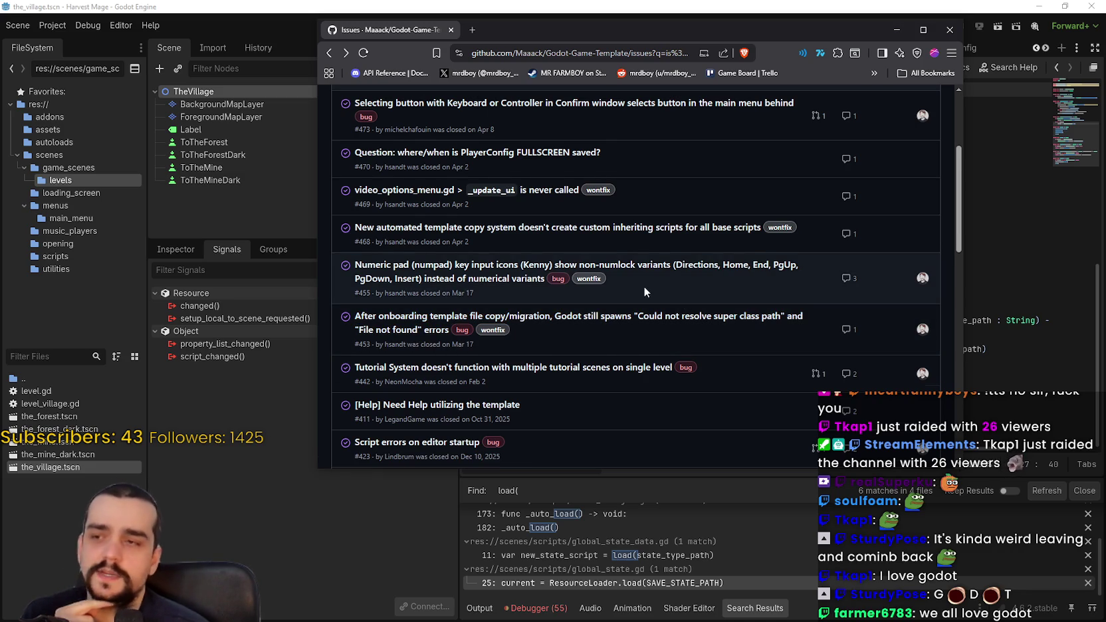
pyautogui.scroll(1, 644, 287)
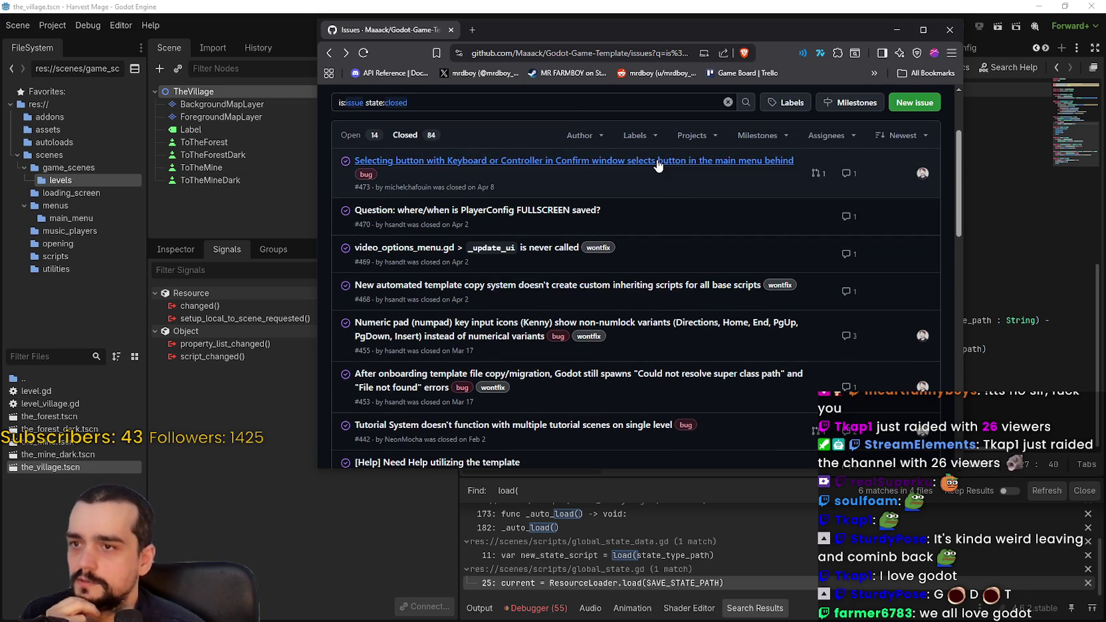
pyautogui.scroll(-3, 663, 272)
pyautogui.scroll(-1, 773, 337)
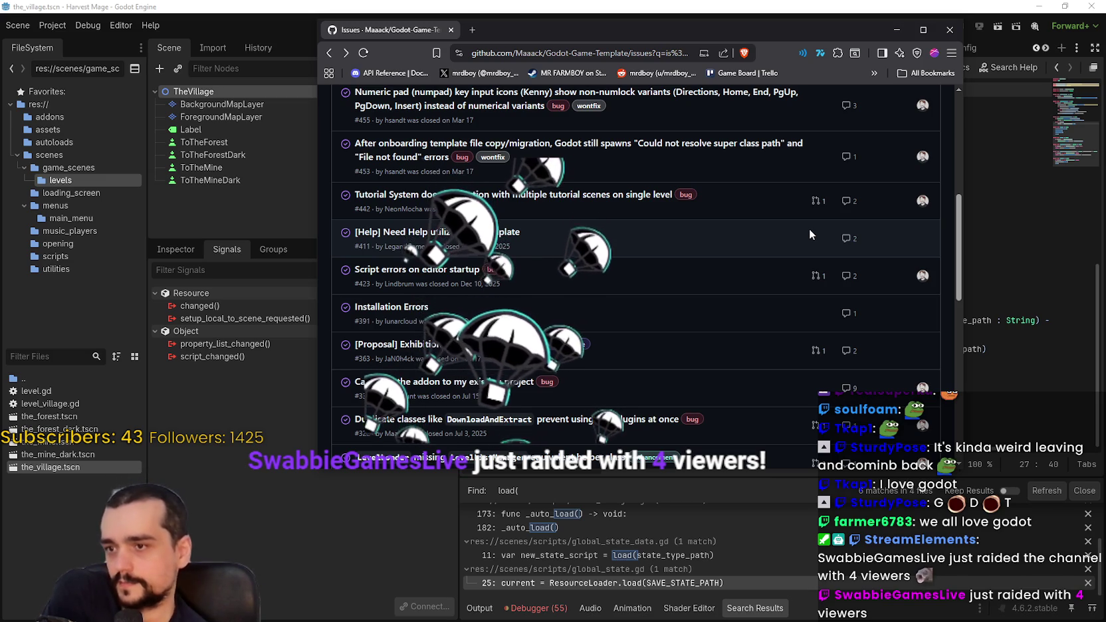
pyautogui.scroll(-2, 791, 298)
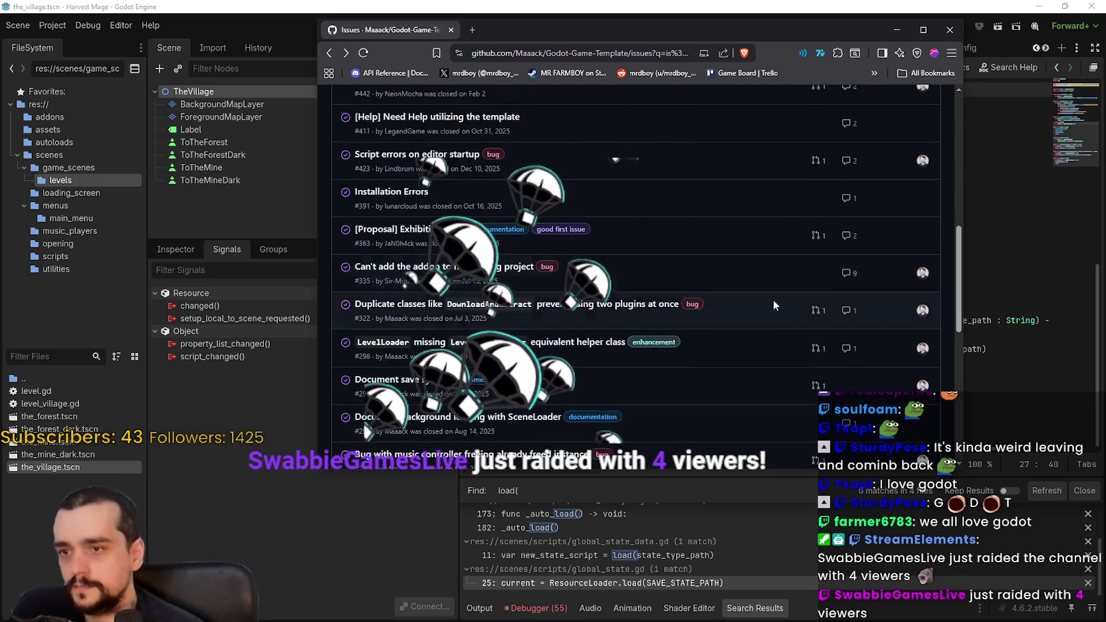
pyautogui.scroll(-1, 615, 291)
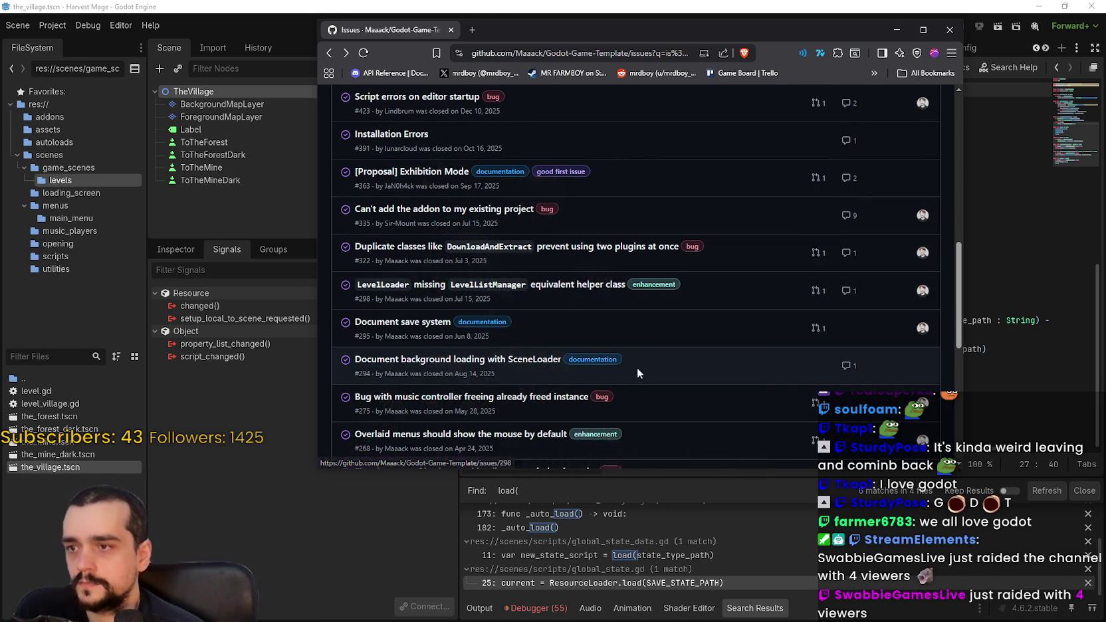
pyautogui.click(406, 324)
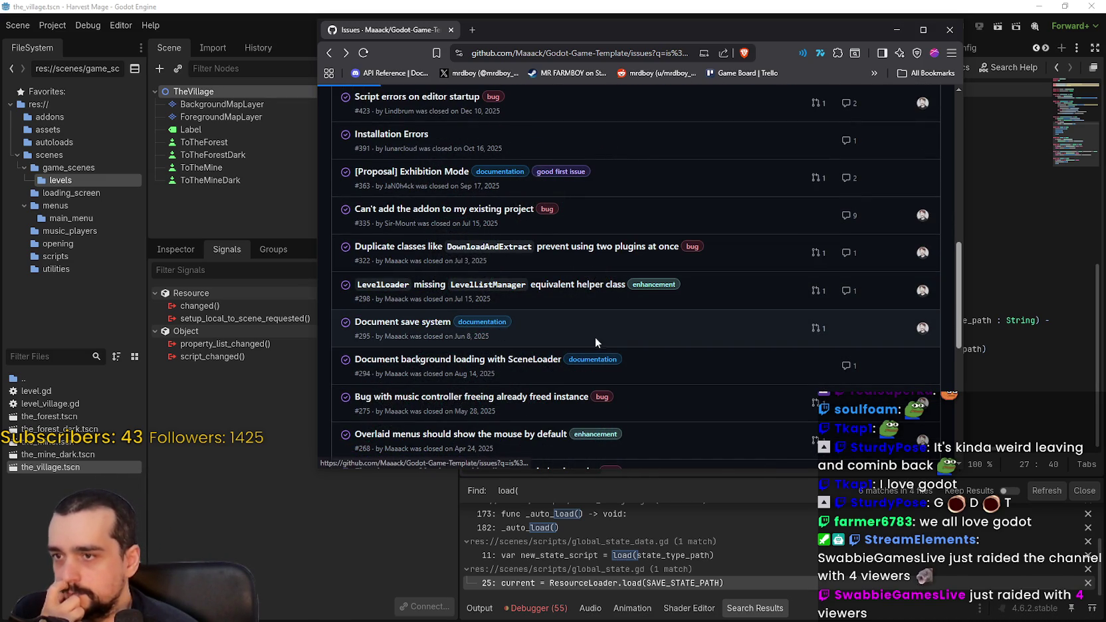
# Return to the closed issues list, minimize the browser, and bring up global_state.tres.
pyautogui.scroll(-5, 609, 307)
pyautogui.scroll(2, 606, 300)
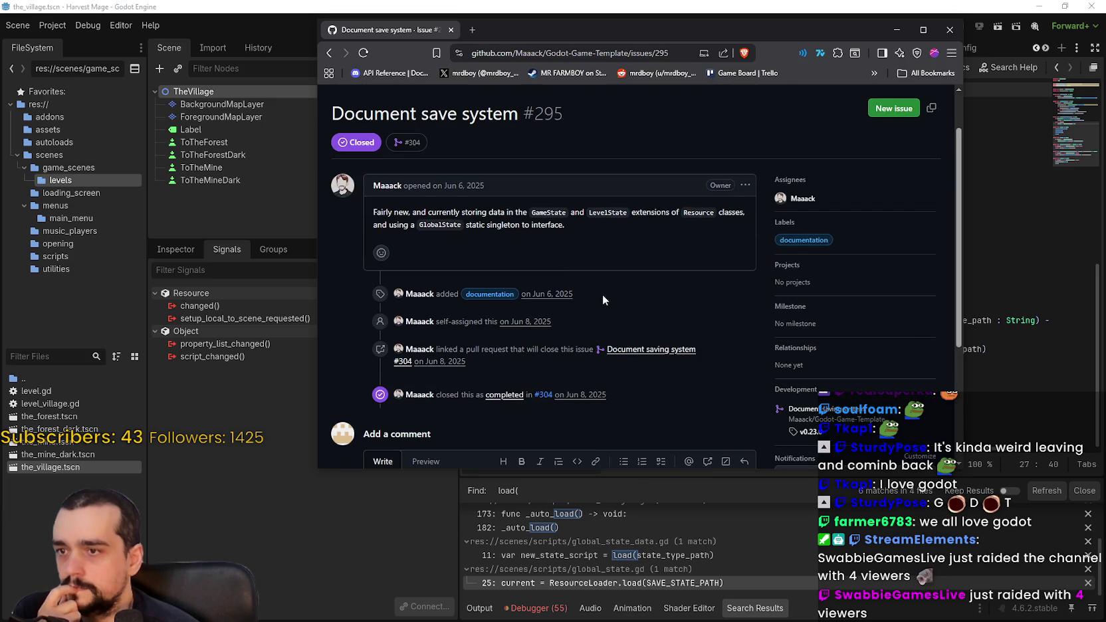
pyautogui.click(328, 52)
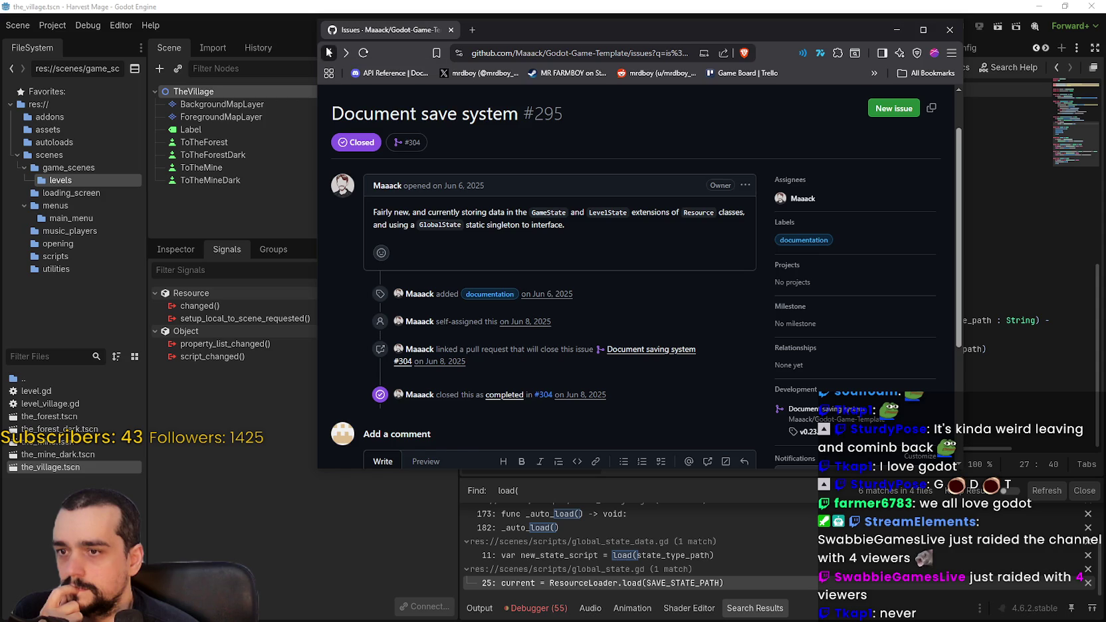
pyautogui.scroll(-1, 610, 299)
pyautogui.scroll(-2, 606, 304)
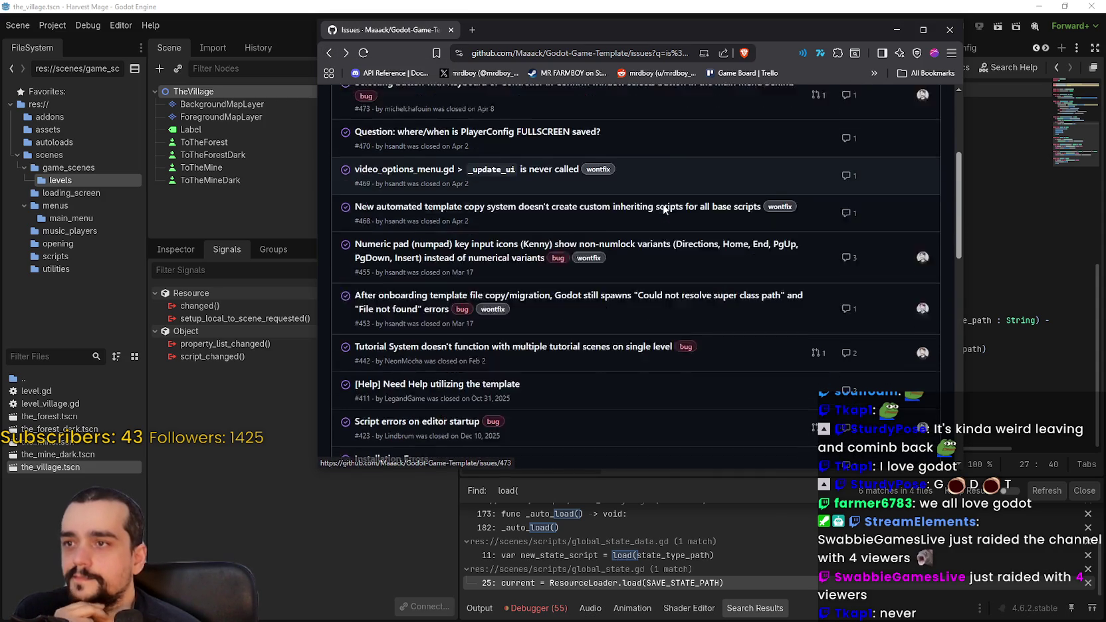
pyautogui.click(895, 30)
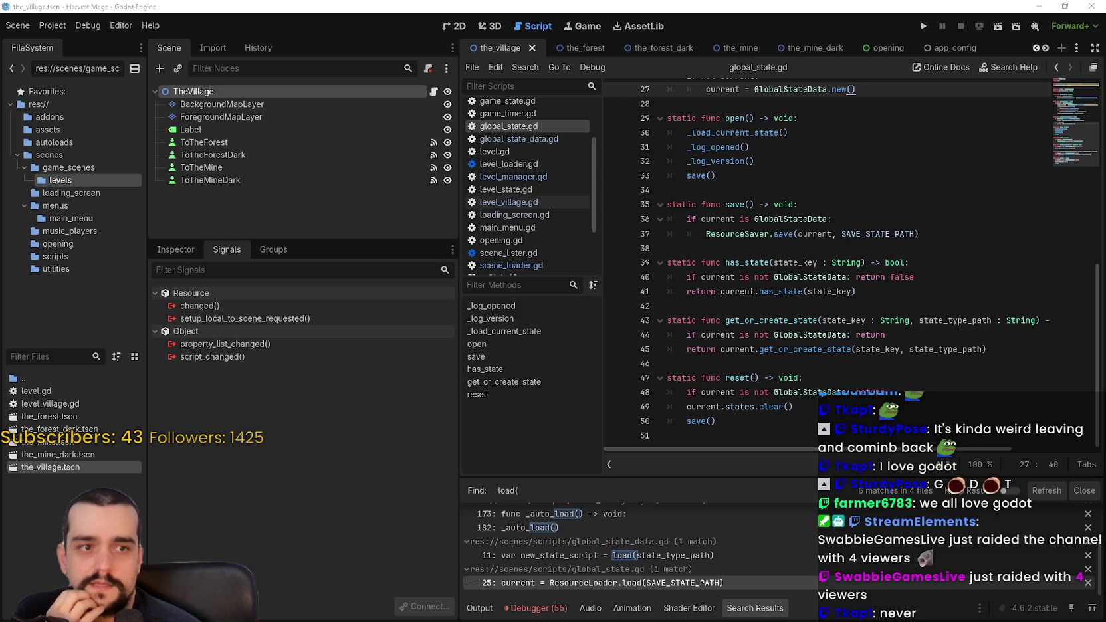
pyautogui.hotkey('alt', 'Tab')
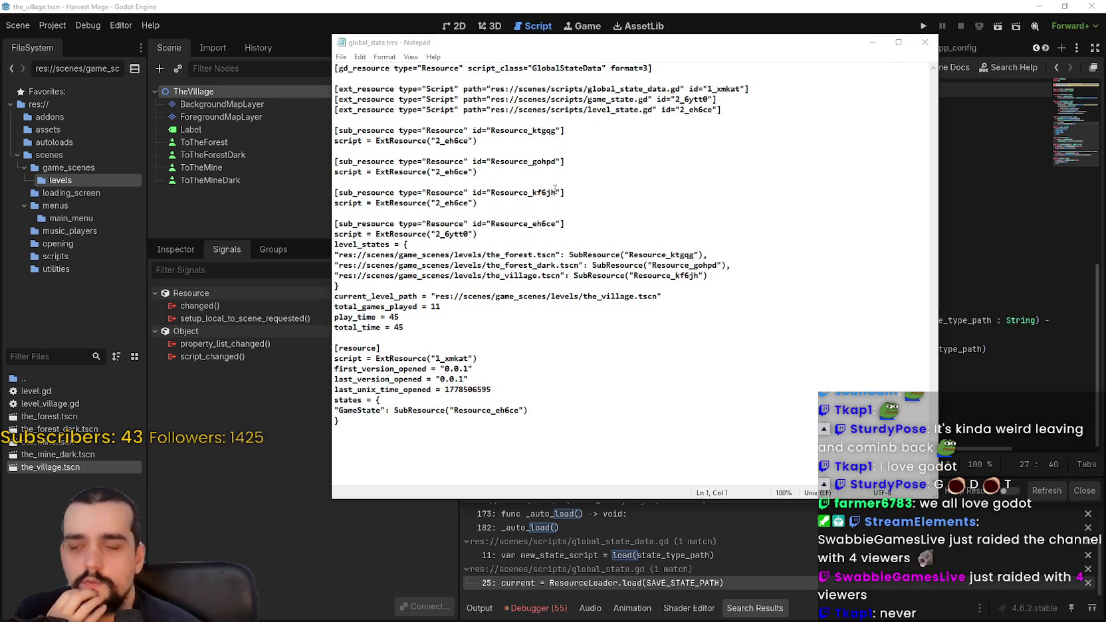
# Bring global_state.tres forward in Notepad and inspect its the_village level_states entry.
pyautogui.click(578, 426)
pyautogui.hotkey('ctrl', 'a')
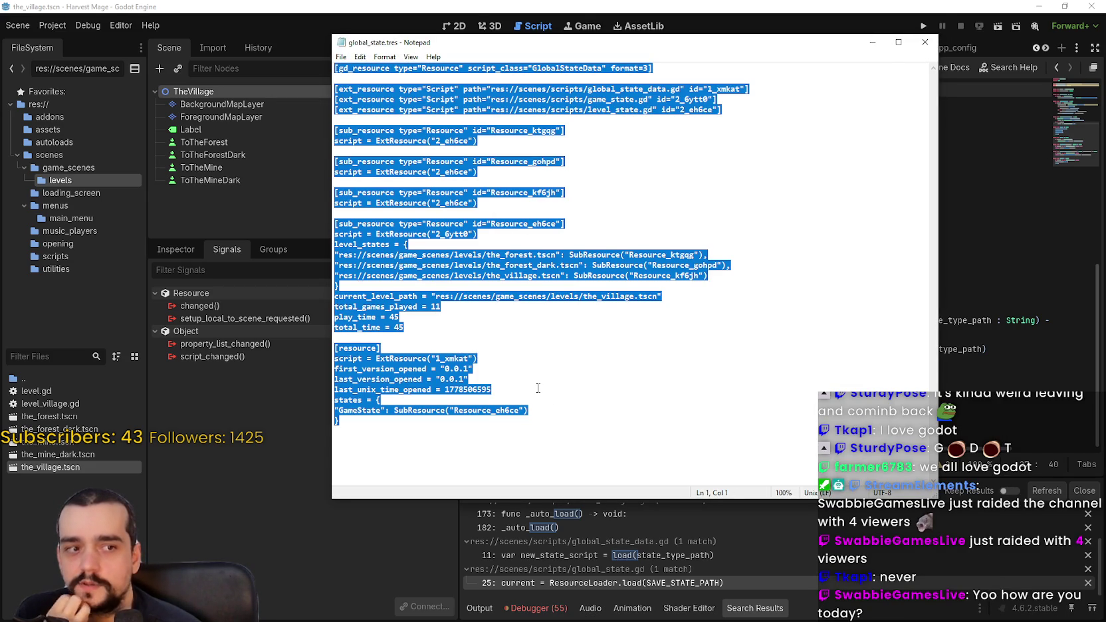
pyautogui.click(449, 430)
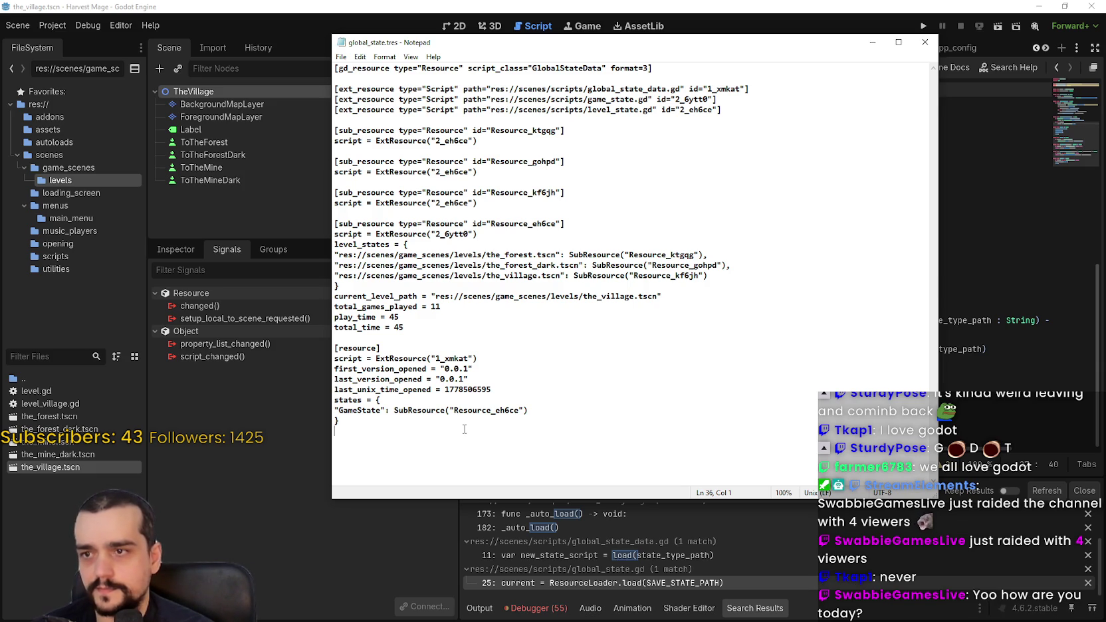
pyautogui.click(537, 275)
# Rename the_village.tscn to the_village_343423.tscn in the FileSystem dock.
pyautogui.click(73, 467)
pyautogui.rightClick(91, 467)
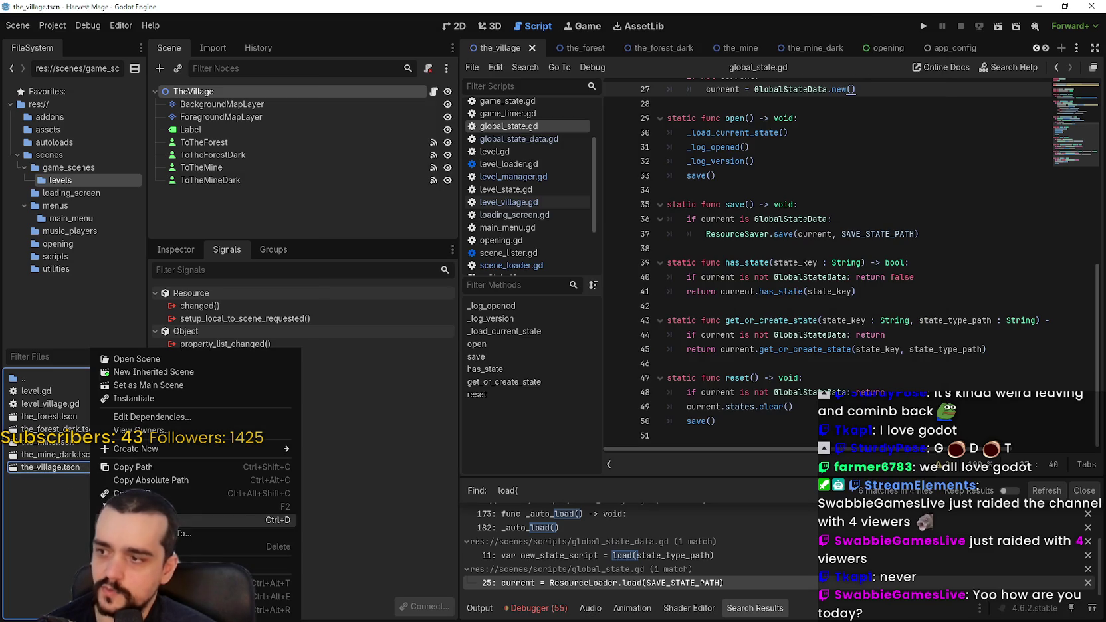
pyautogui.click(146, 506)
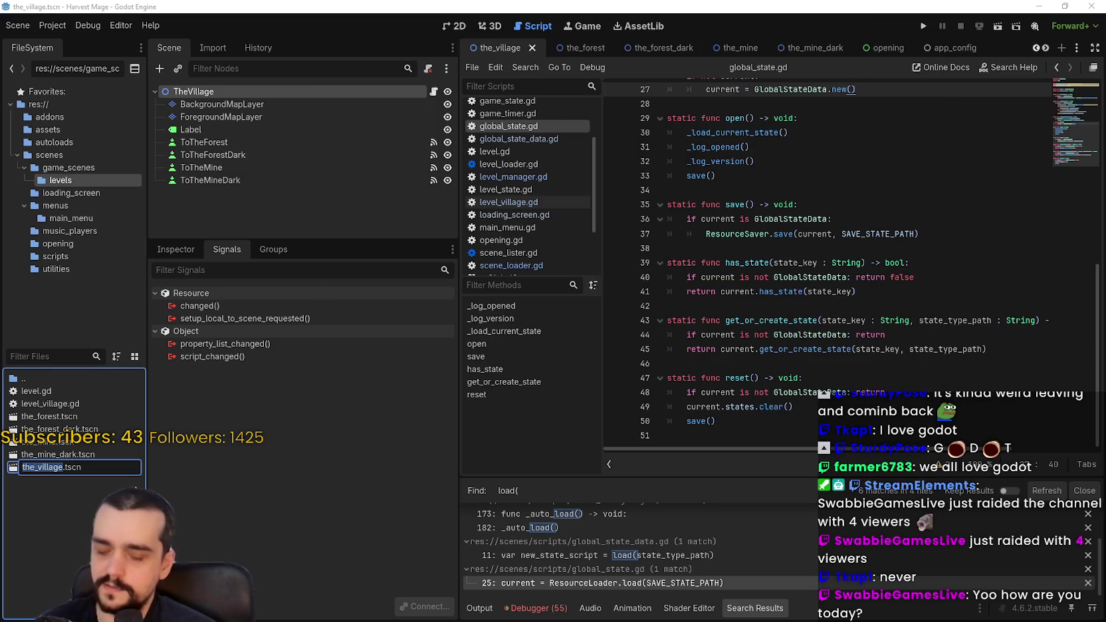
pyautogui.press('Right')
pyautogui.write('_3434')
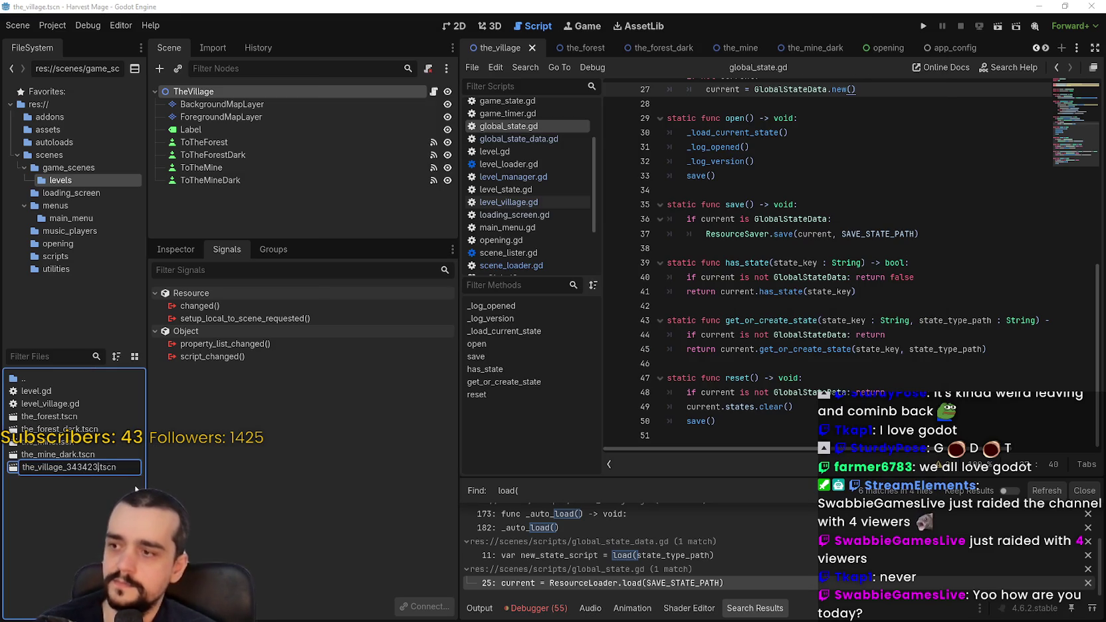
pyautogui.write('23')
pyautogui.press('Return')
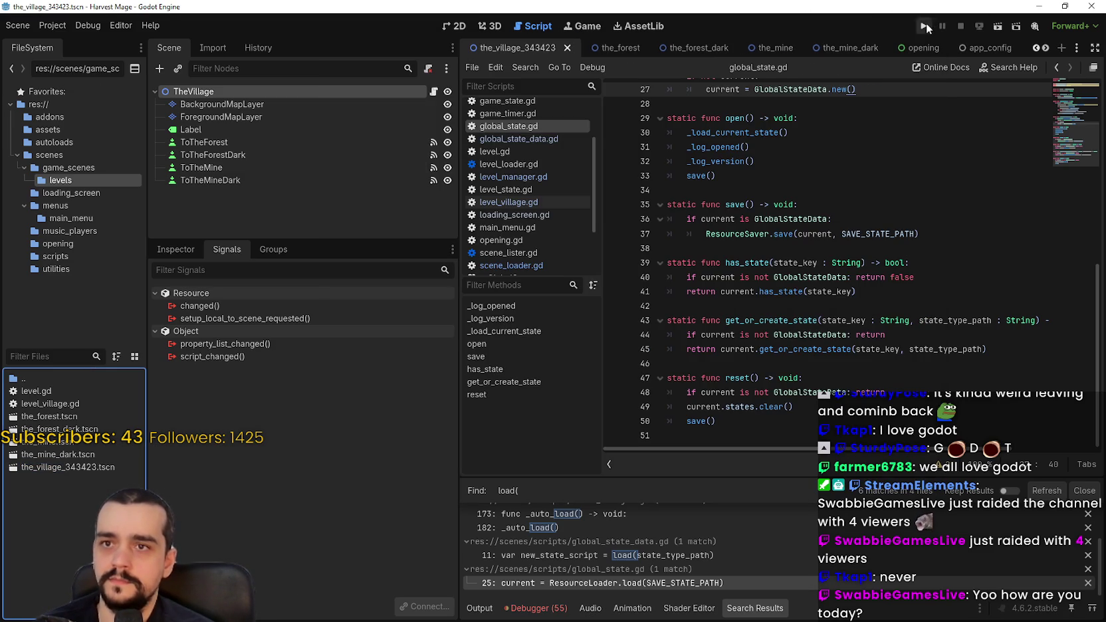
# Run the project, start a New Game, dismiss Loading Error: 2, and quit.
pyautogui.click(929, 28)
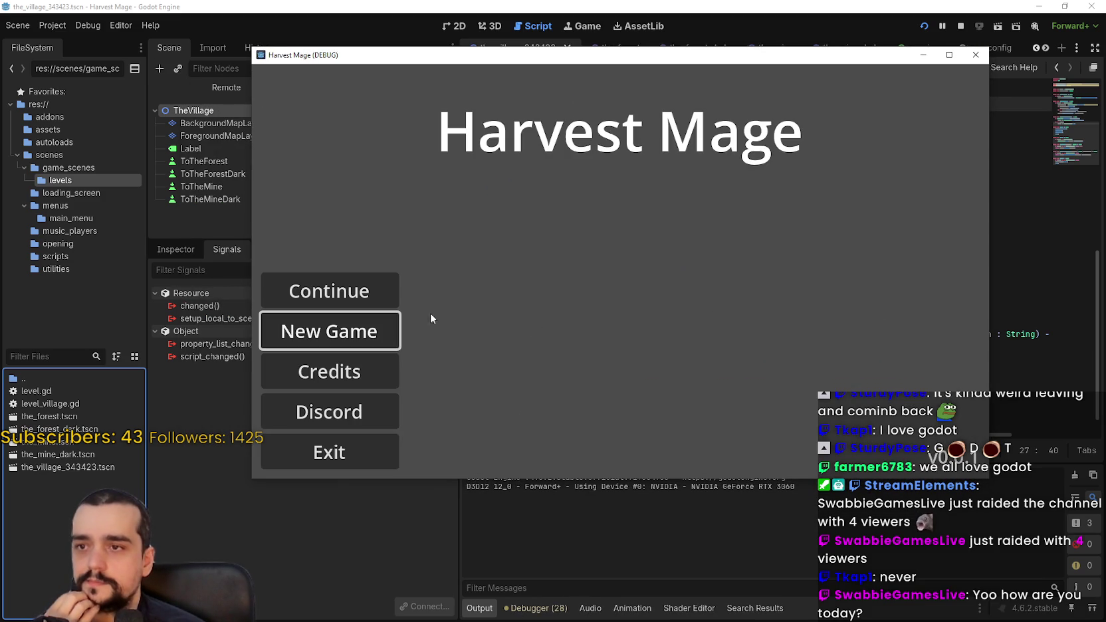
pyautogui.click(336, 322)
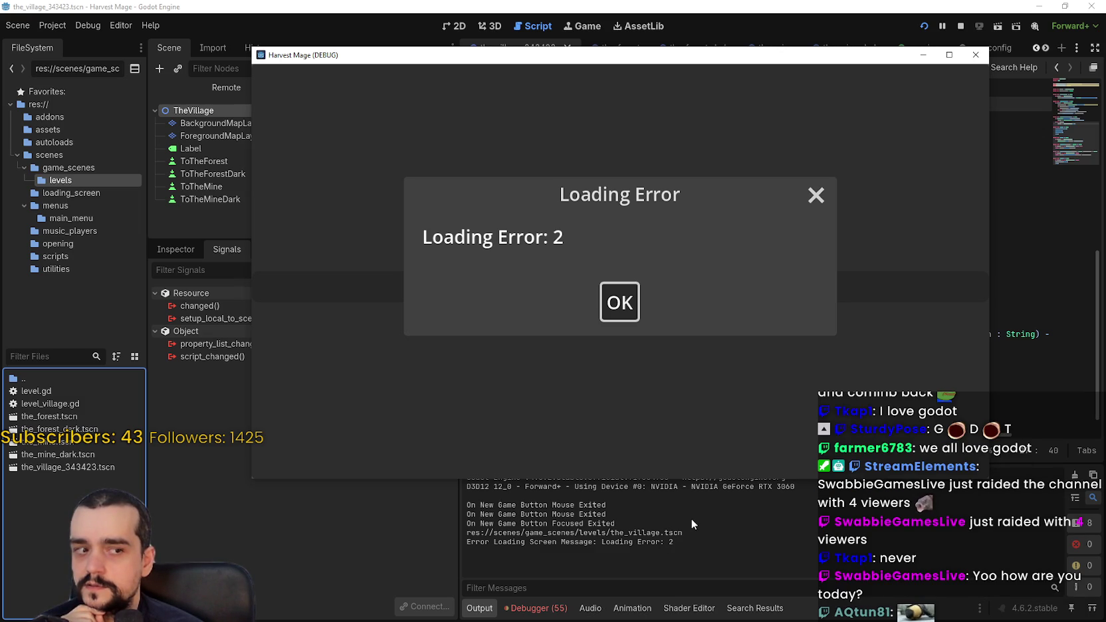
pyautogui.click(636, 319)
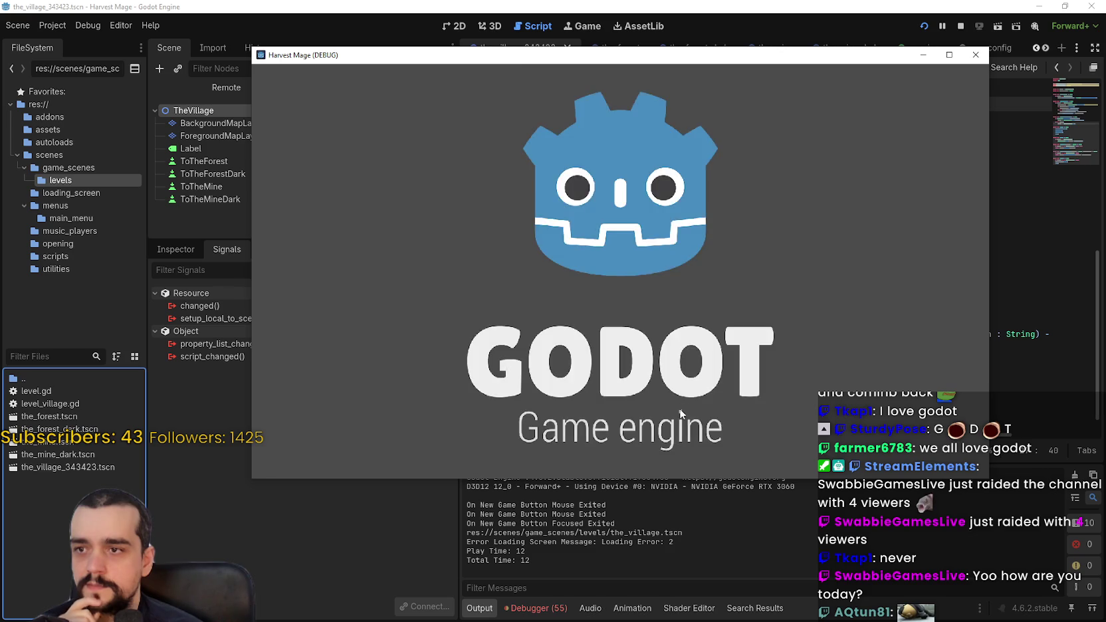
pyautogui.click(375, 453)
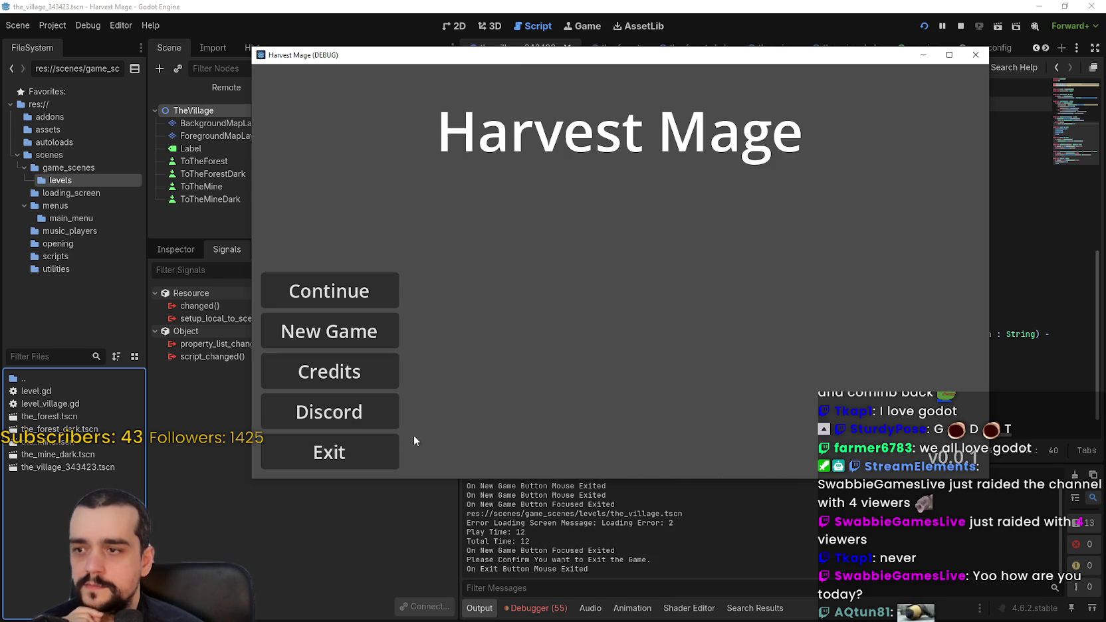
pyautogui.click(365, 452)
# Review lines 32–34 of global_state.gd, then return to the global_state.tres save file.
pyautogui.click(850, 216)
pyautogui.click(783, 176)
pyautogui.click(780, 206)
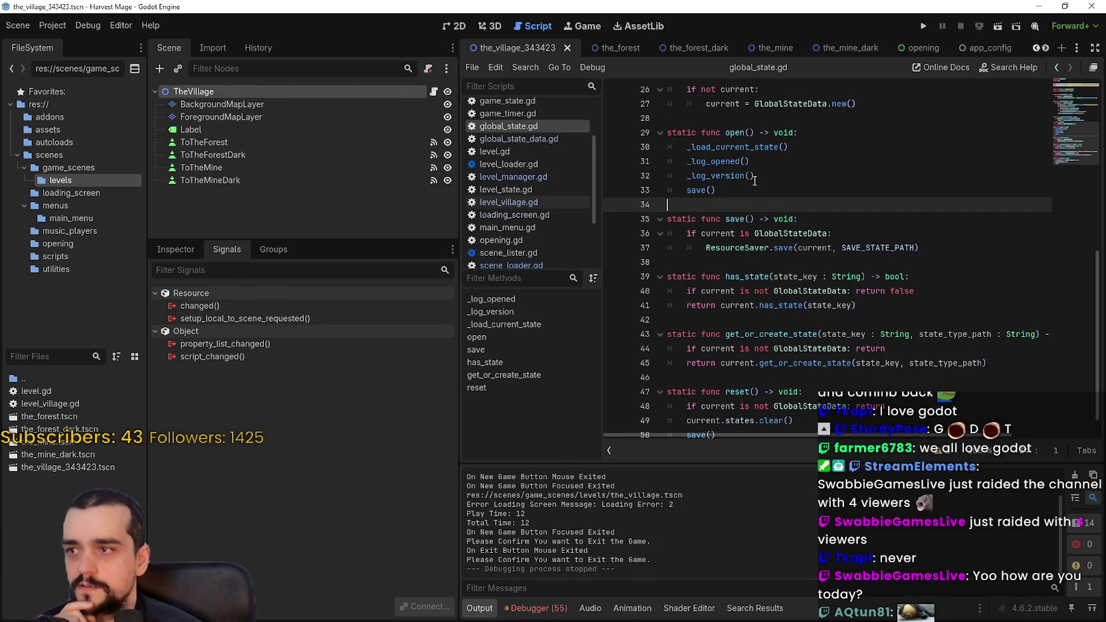
pyautogui.moveTo(787, 251)
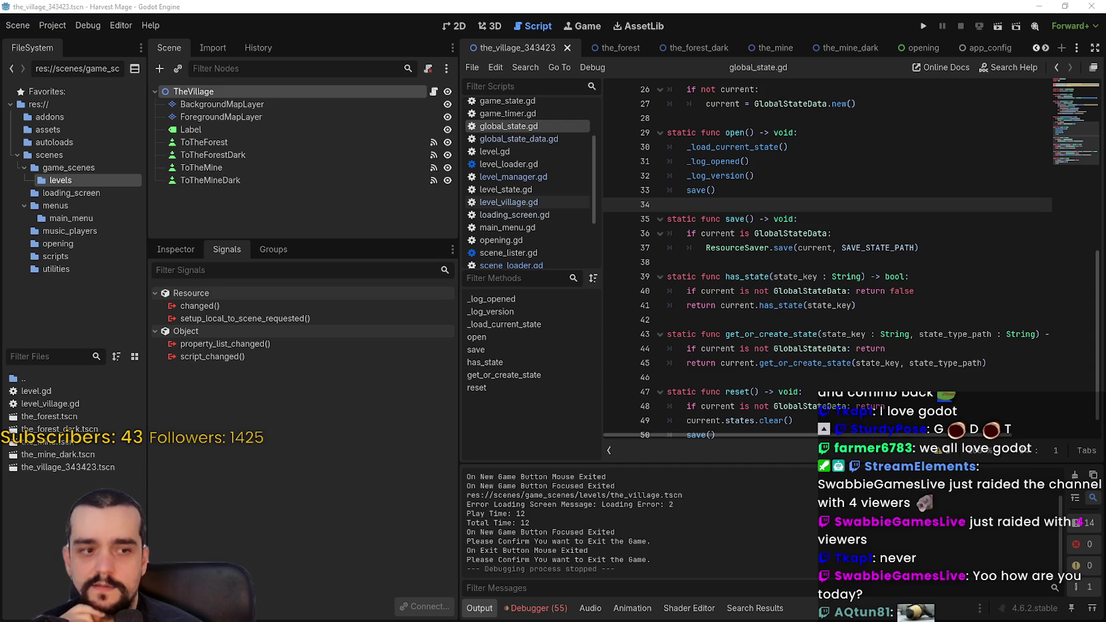
pyautogui.hotkey('alt', 'Tab')
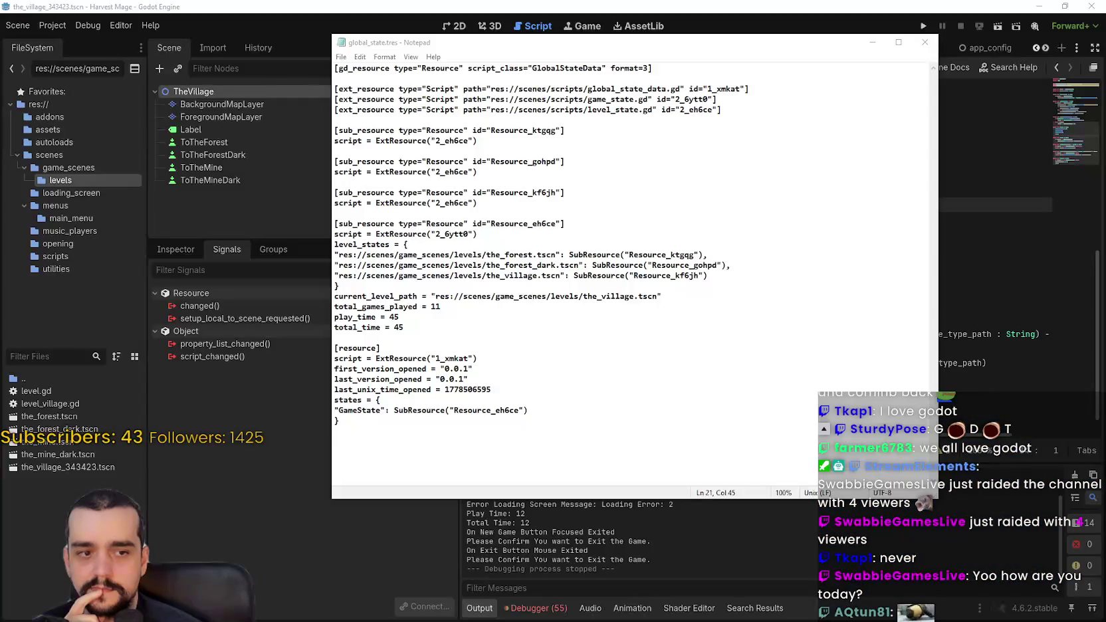
pyautogui.click(620, 337)
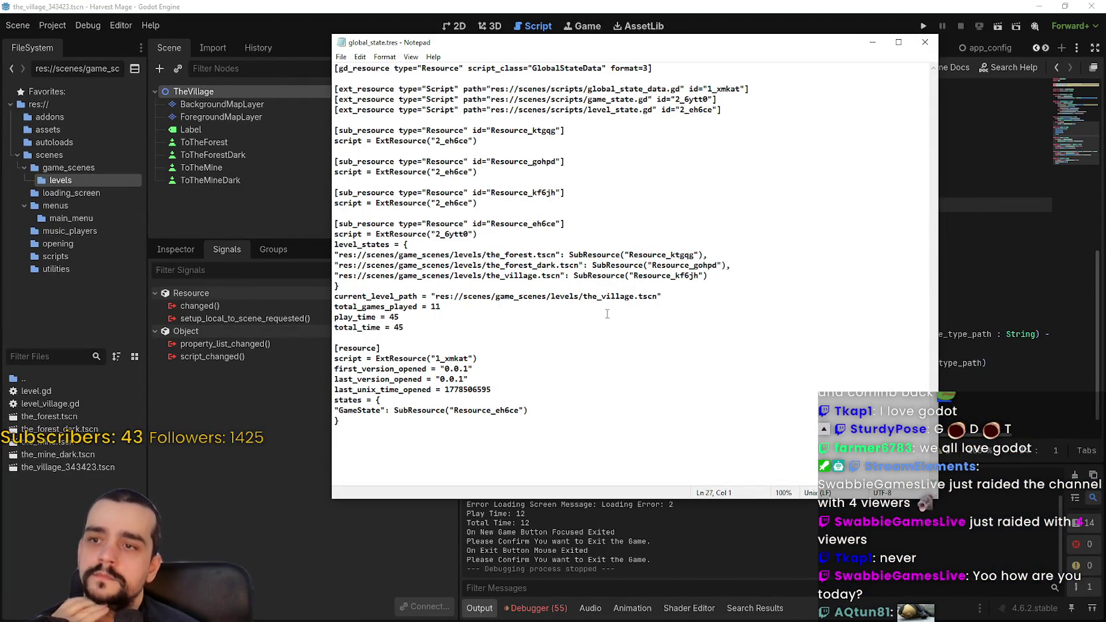
pyautogui.moveTo(561, 274)
pyautogui.mouseDown()
pyautogui.moveTo(334, 275)
pyautogui.moveTo(500, 296)
pyautogui.mouseUp()
pyautogui.moveTo(560, 275)
pyautogui.mouseDown()
pyautogui.moveTo(351, 266)
pyautogui.moveTo(338, 275)
pyautogui.mouseUp()
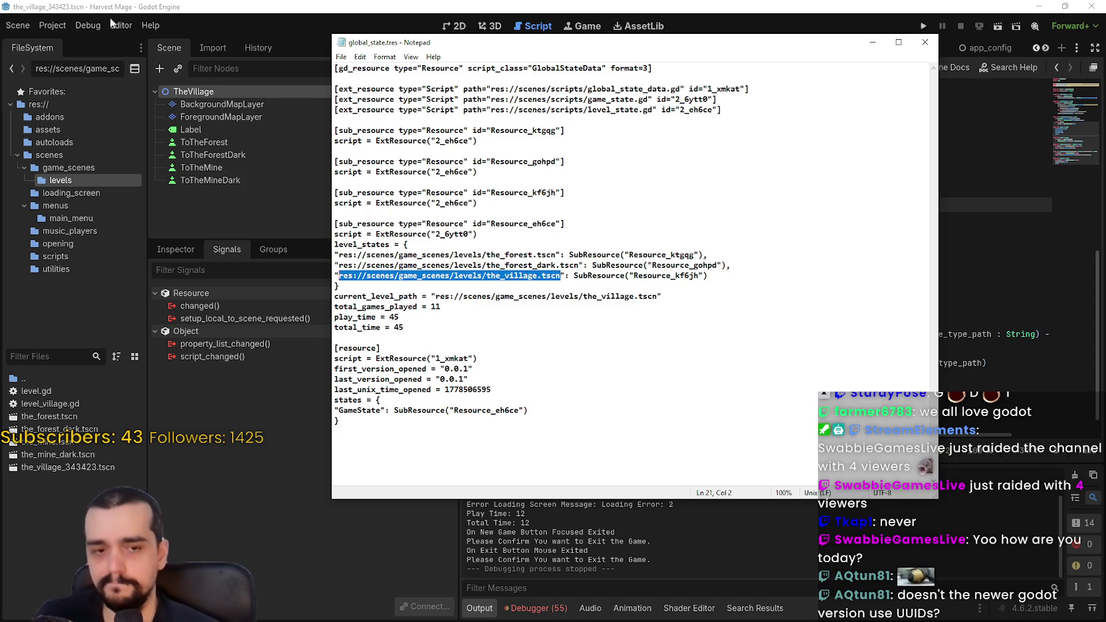
pyautogui.click(547, 285)
pyautogui.moveTo(564, 275)
pyautogui.mouseDown()
pyautogui.moveTo(352, 275)
pyautogui.moveTo(353, 285)
pyautogui.moveTo(353, 276)
pyautogui.mouseUp()
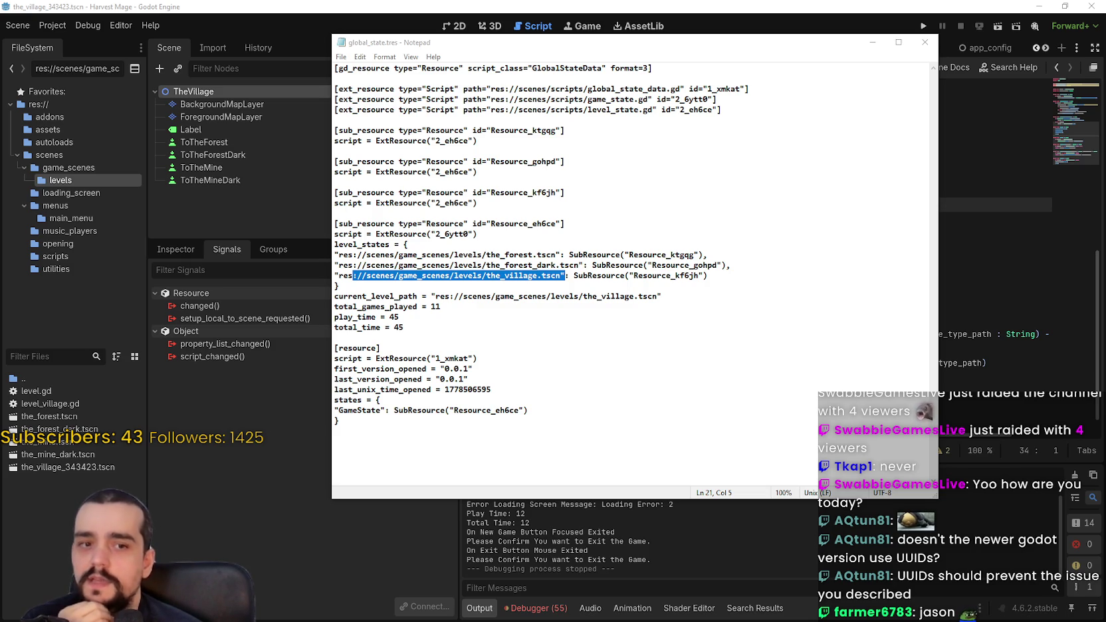
pyautogui.moveTo(71, 471)
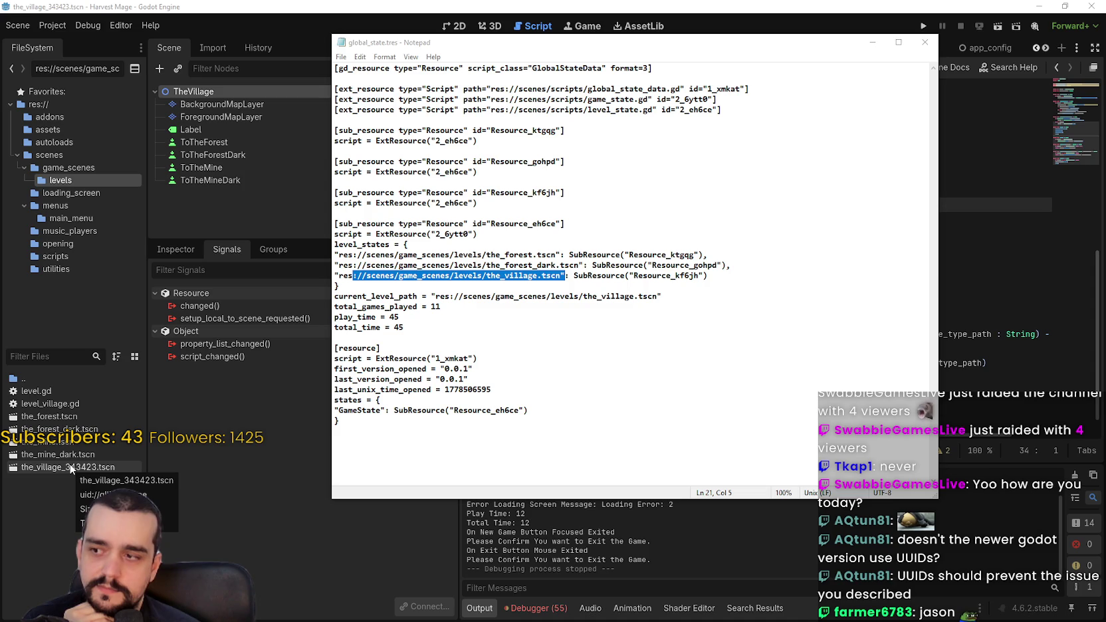
pyautogui.click(342, 286)
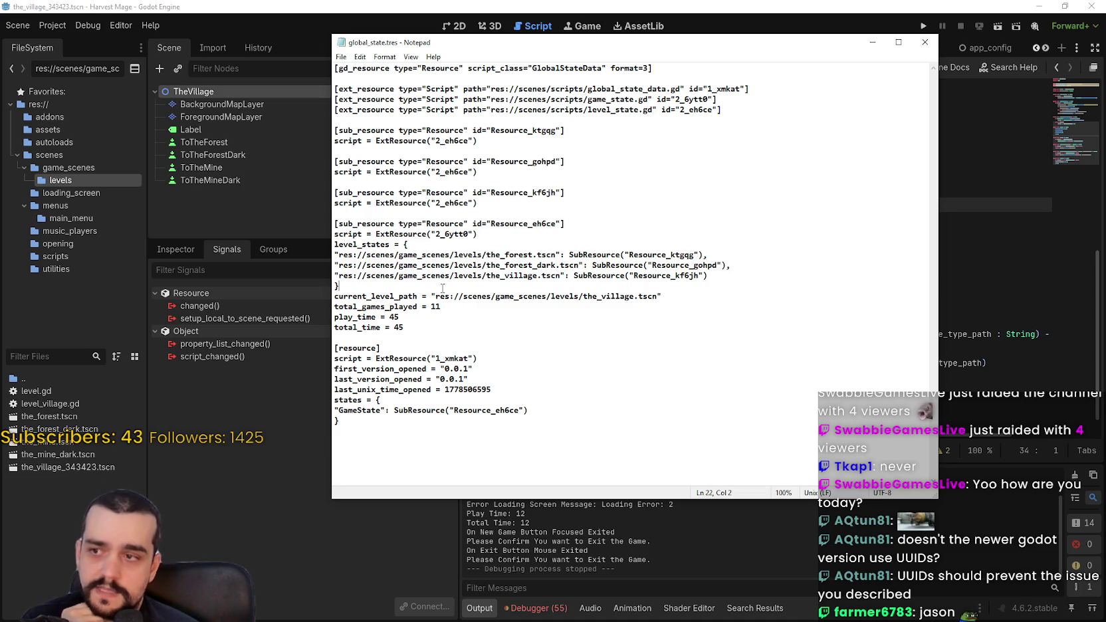
pyautogui.moveTo(339, 275)
pyautogui.mouseDown()
pyautogui.moveTo(558, 266)
pyautogui.moveTo(617, 276)
pyautogui.mouseUp()
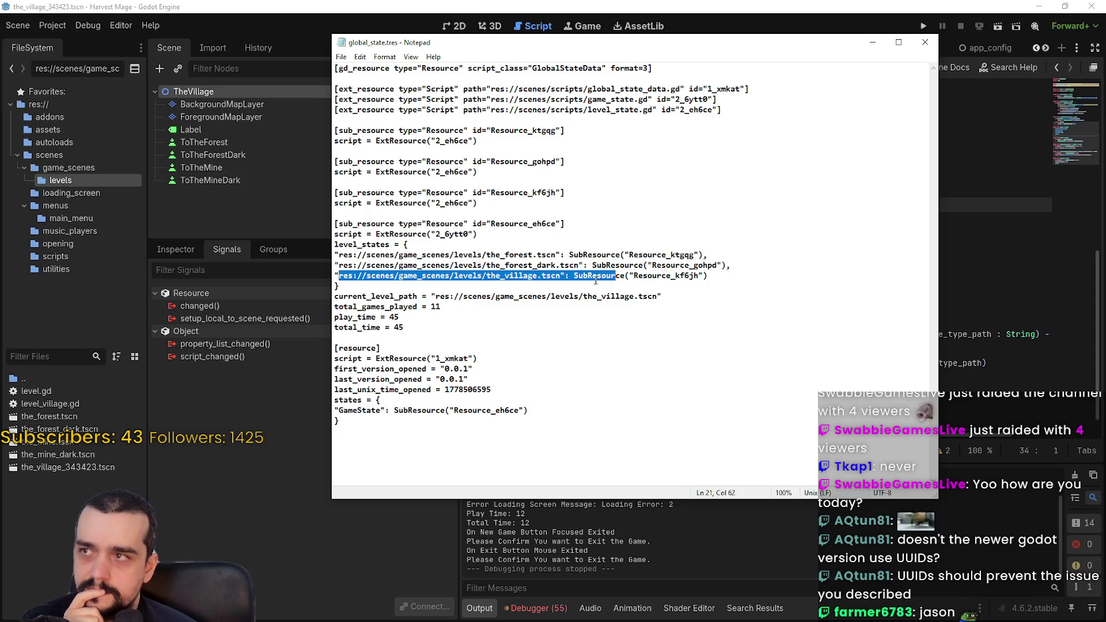
pyautogui.moveTo(572, 275)
pyautogui.mouseDown()
pyautogui.moveTo(339, 275)
pyautogui.moveTo(708, 274)
pyautogui.mouseUp()
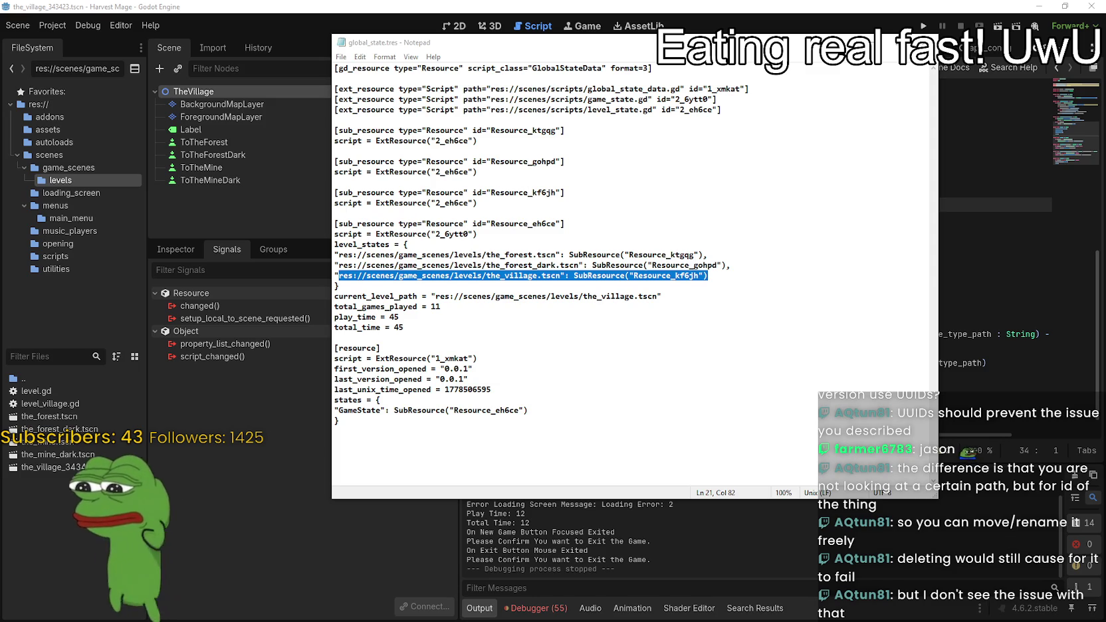
pyautogui.click(652, 275)
pyautogui.moveTo(346, 274)
pyautogui.mouseDown()
pyautogui.moveTo(629, 265)
pyautogui.moveTo(704, 275)
pyautogui.mouseUp()
pyautogui.click(560, 275)
pyautogui.moveTo(561, 275); pyautogui.dragTo(341, 277)
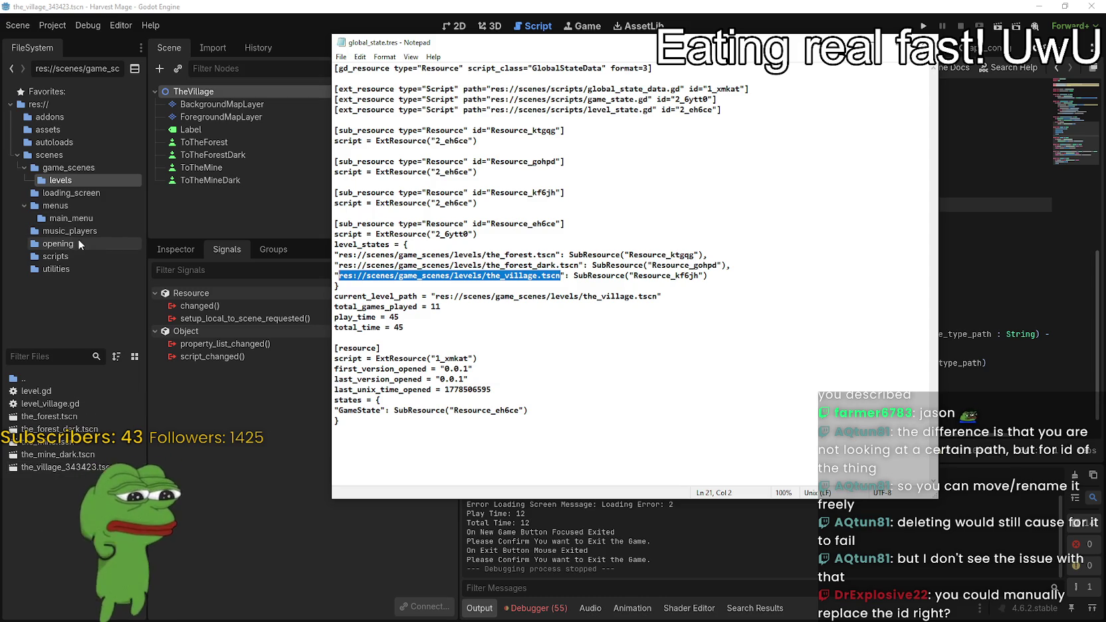
pyautogui.click(58, 255)
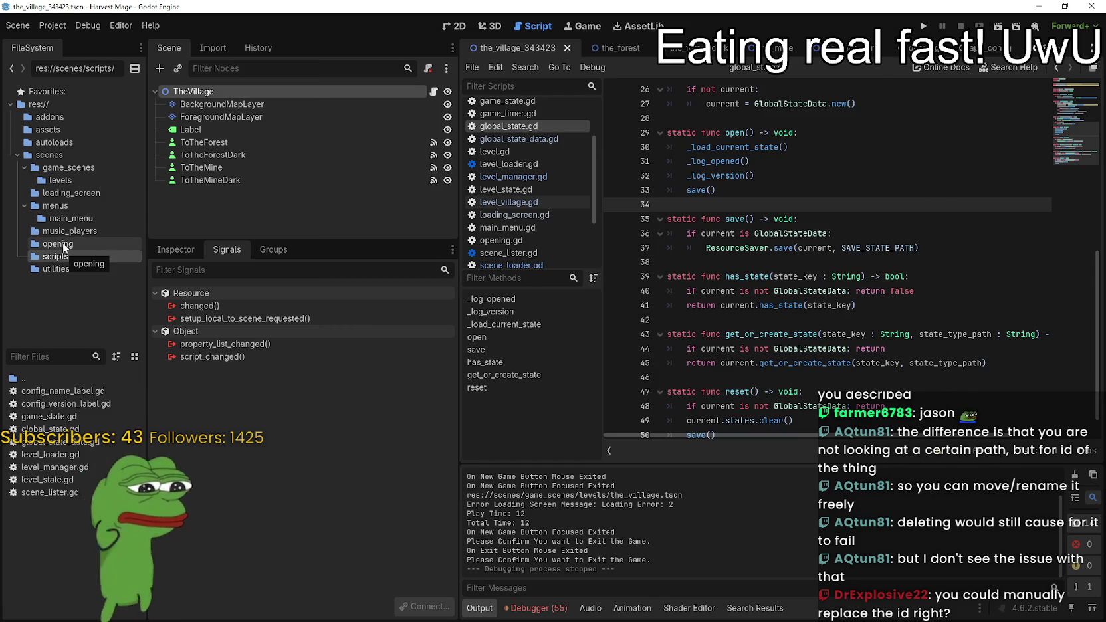
# Show the loading_screen folder's files, then bring global_state.tres back to the front.
pyautogui.click(78, 192)
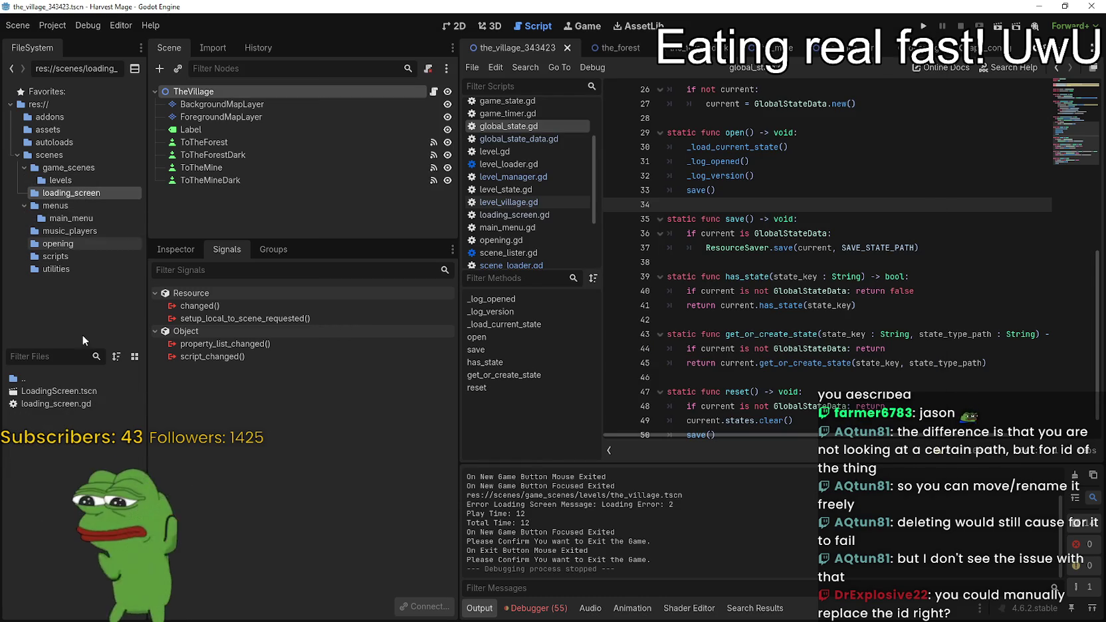
pyautogui.moveTo(65, 390)
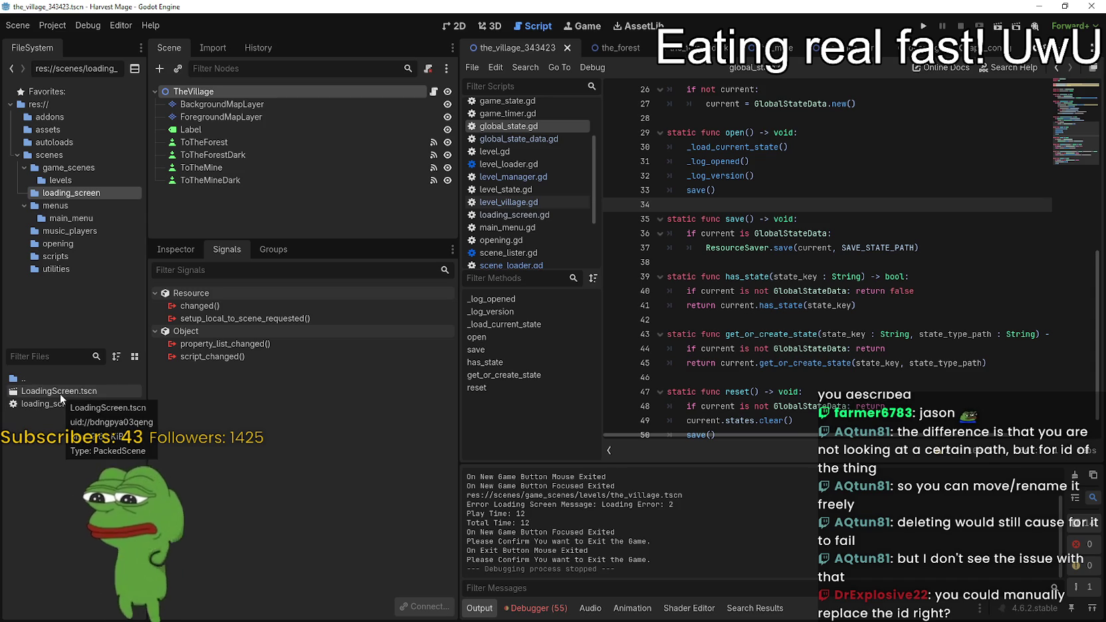
pyautogui.hotkey('alt', 'Tab')
pyautogui.click(510, 204)
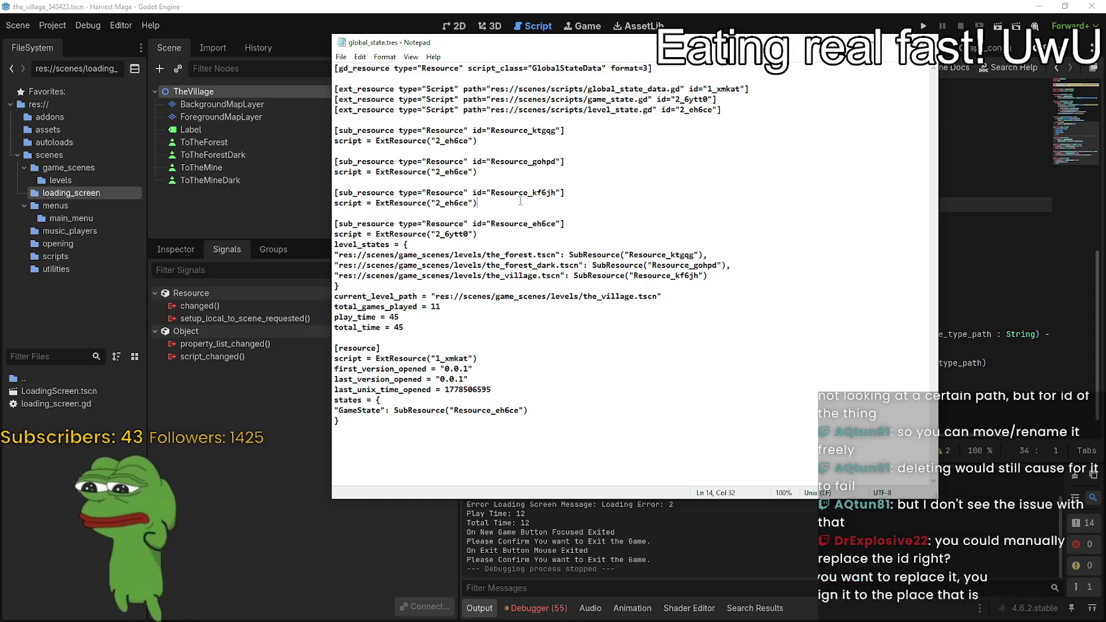
# Select the top lines of global_state.tres, then switch back to the Godot editor.
pyautogui.moveTo(534, 86)
pyautogui.mouseDown()
pyautogui.moveTo(505, 154)
pyautogui.moveTo(478, 171)
pyautogui.mouseUp()
pyautogui.moveTo(559, 68); pyautogui.dragTo(678, 203)
pyautogui.click(679, 206)
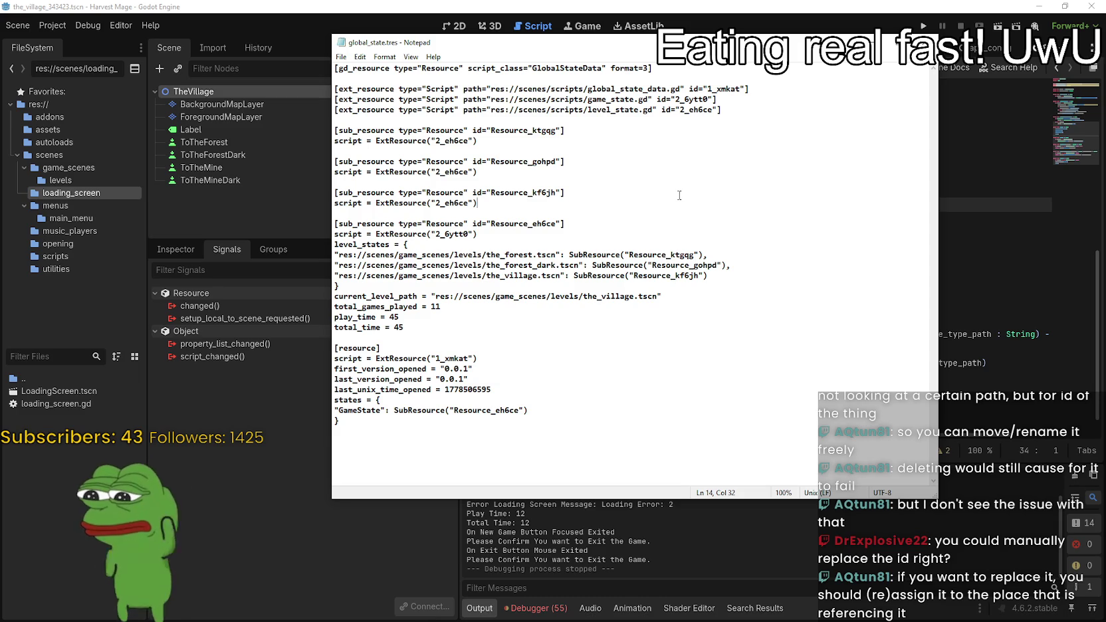
pyautogui.click(329, 7)
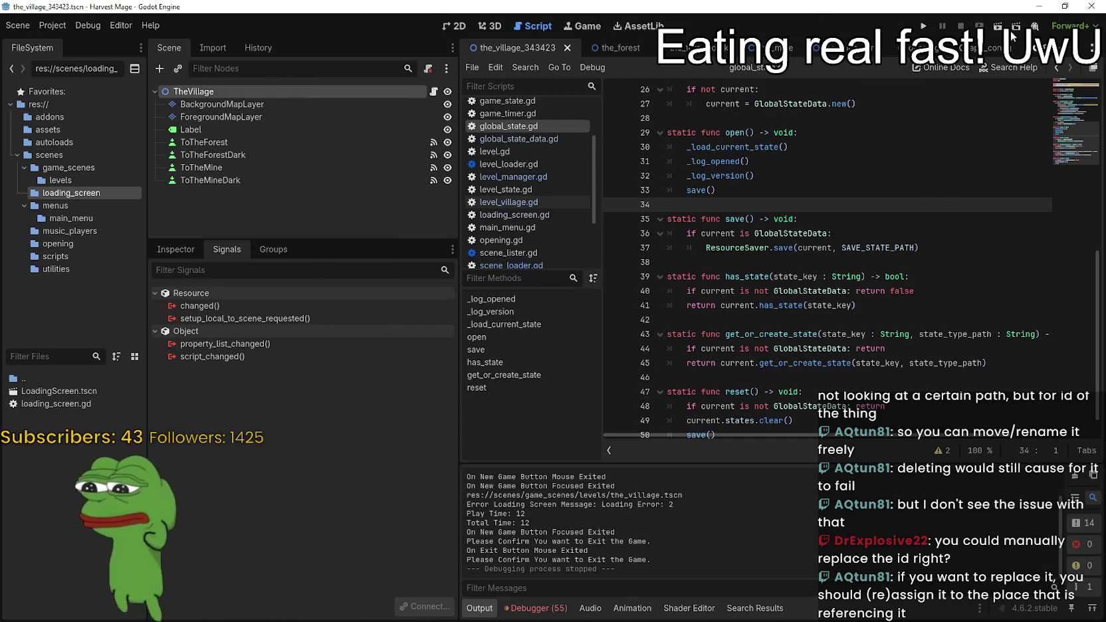
# Open the game_ui scene and select the SceneLister node to show its properties.
pyautogui.scroll(-2, 558, 47)
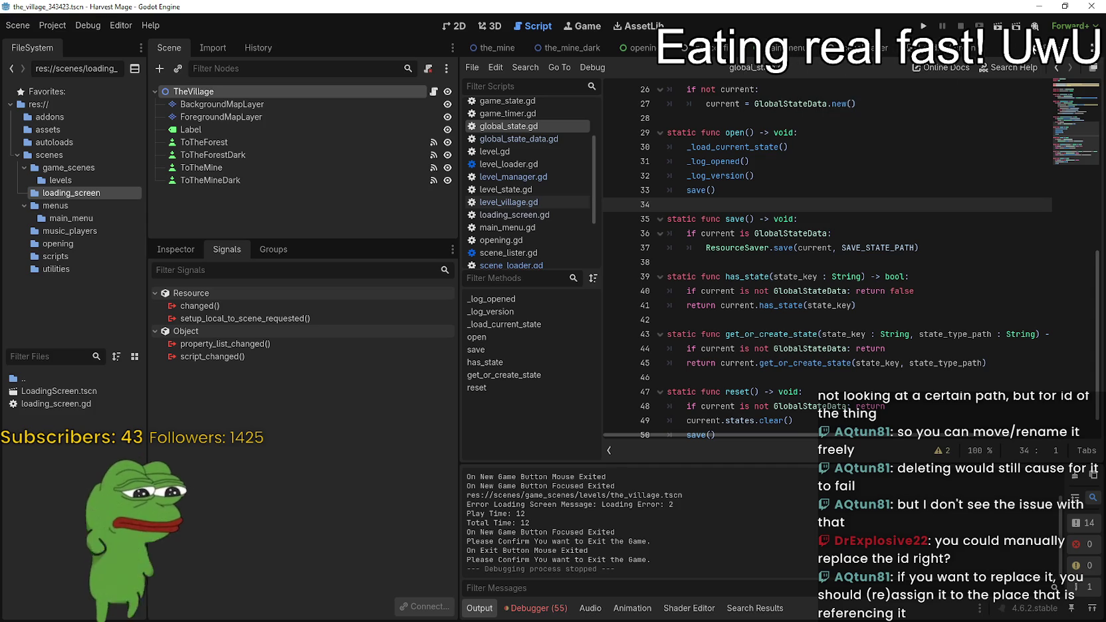
pyautogui.scroll(3, 505, 48)
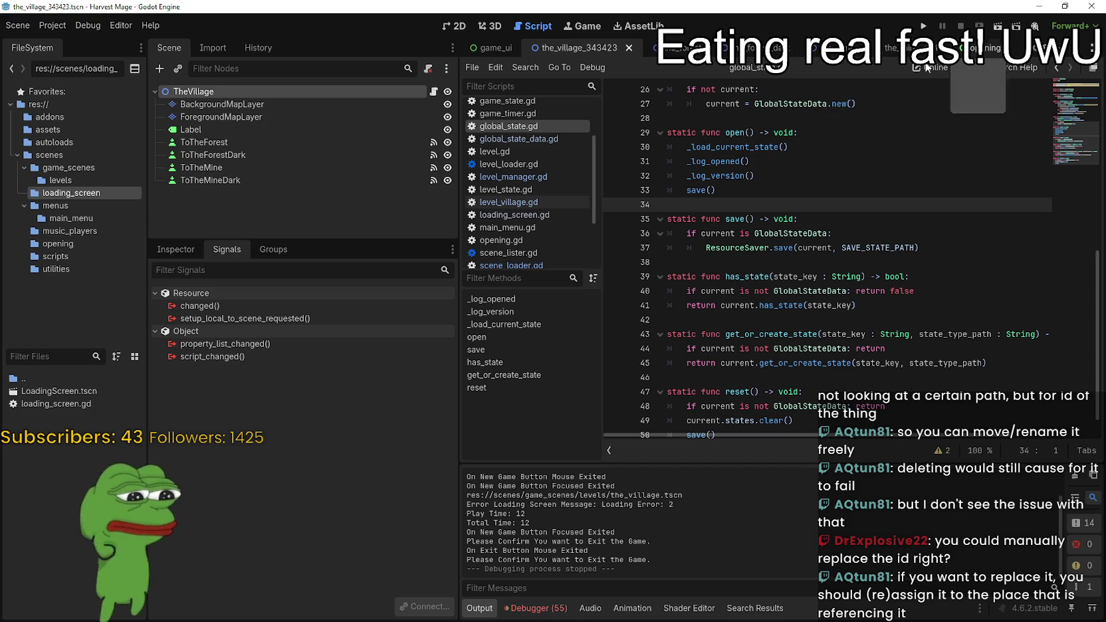
pyautogui.click(493, 49)
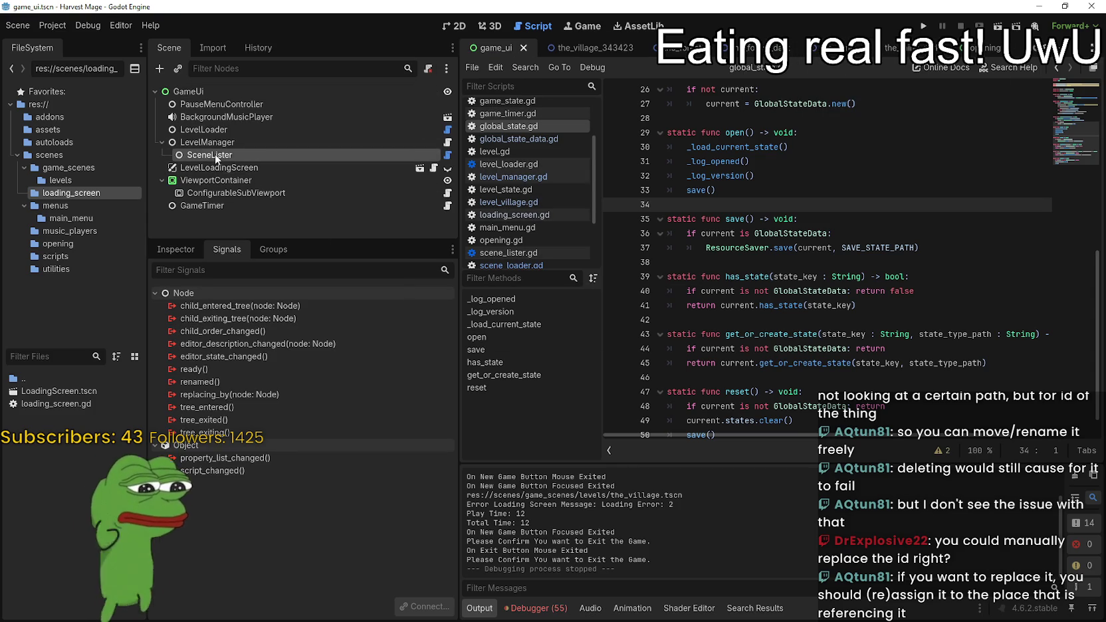
pyautogui.click(190, 252)
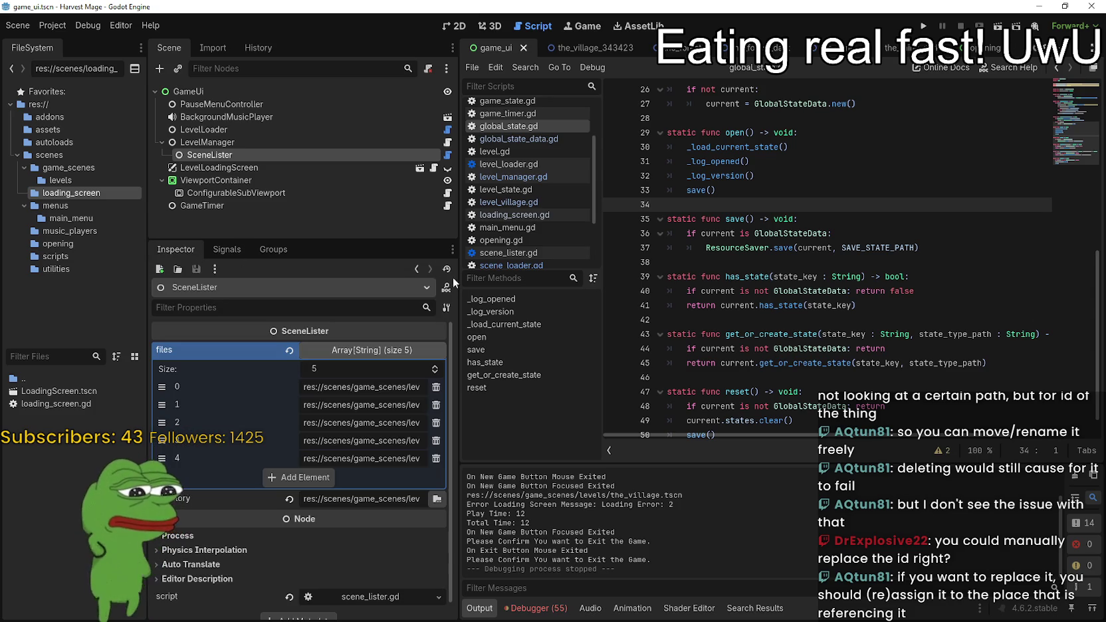
# Read the first, second, fourth and fifth level scene paths in SceneLister's files array.
pyautogui.click(350, 389)
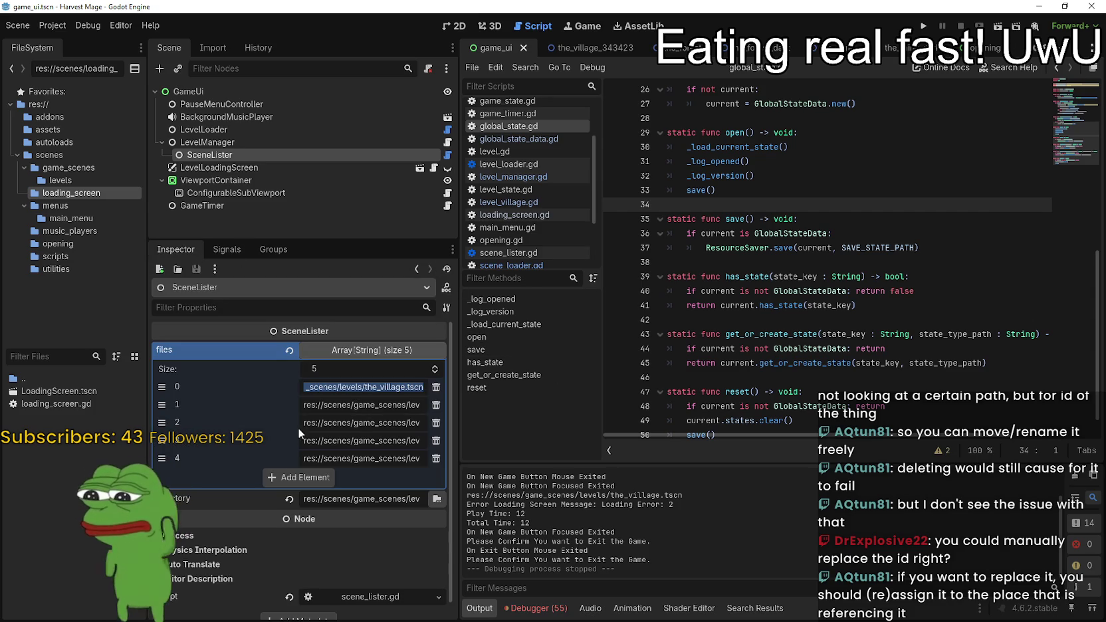
pyautogui.click(351, 394)
pyautogui.moveTo(312, 390); pyautogui.dragTo(507, 364)
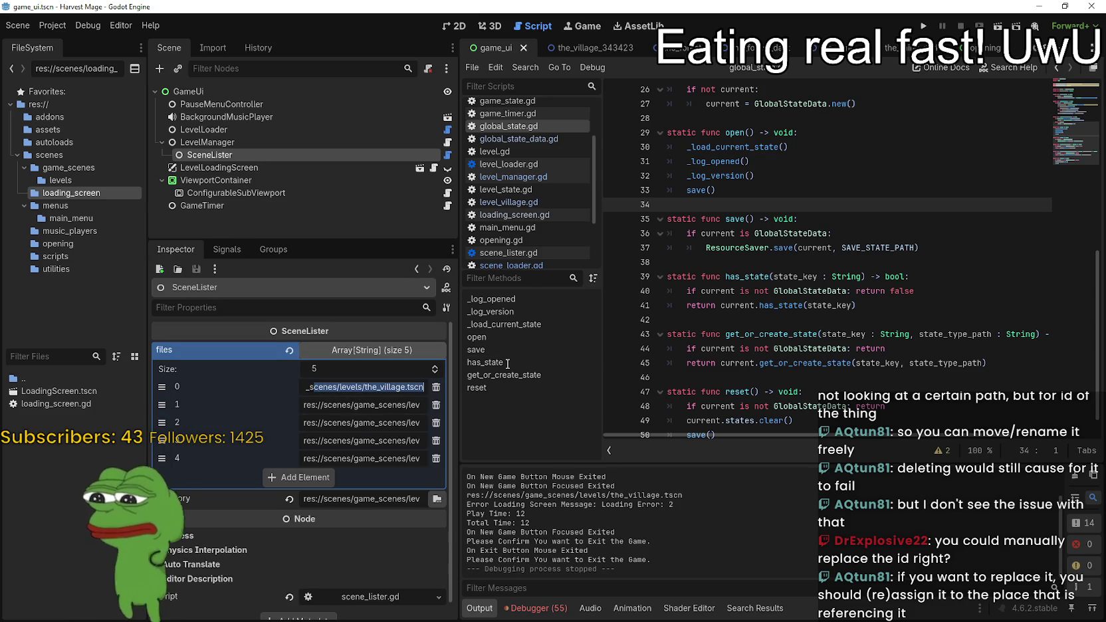
pyautogui.click(356, 404)
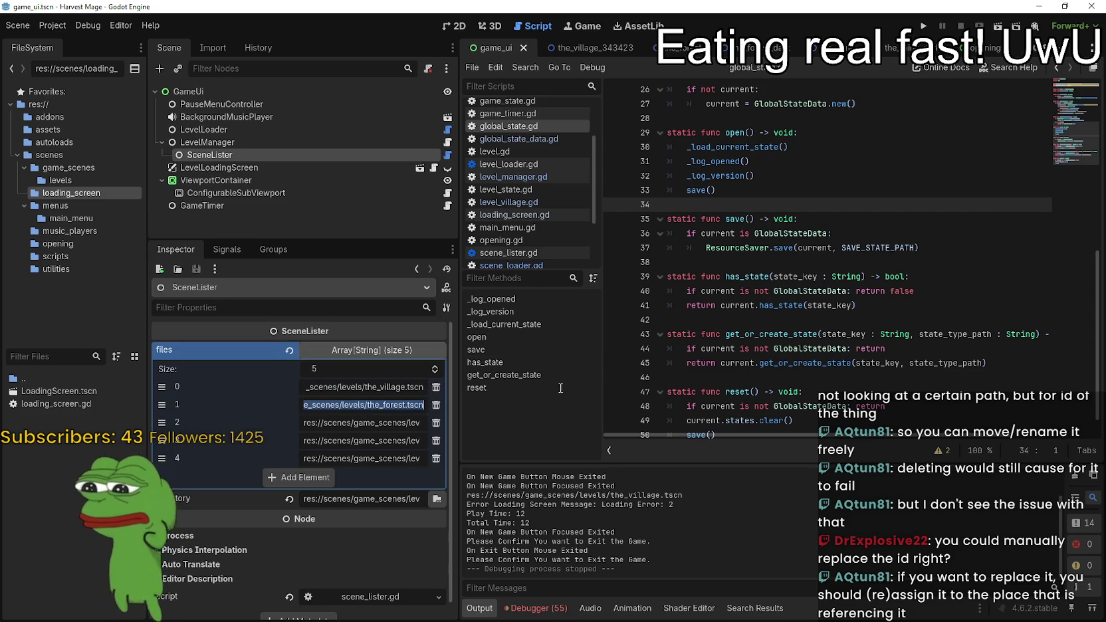
pyautogui.tripleClick(371, 440)
pyautogui.tripleClick(350, 458)
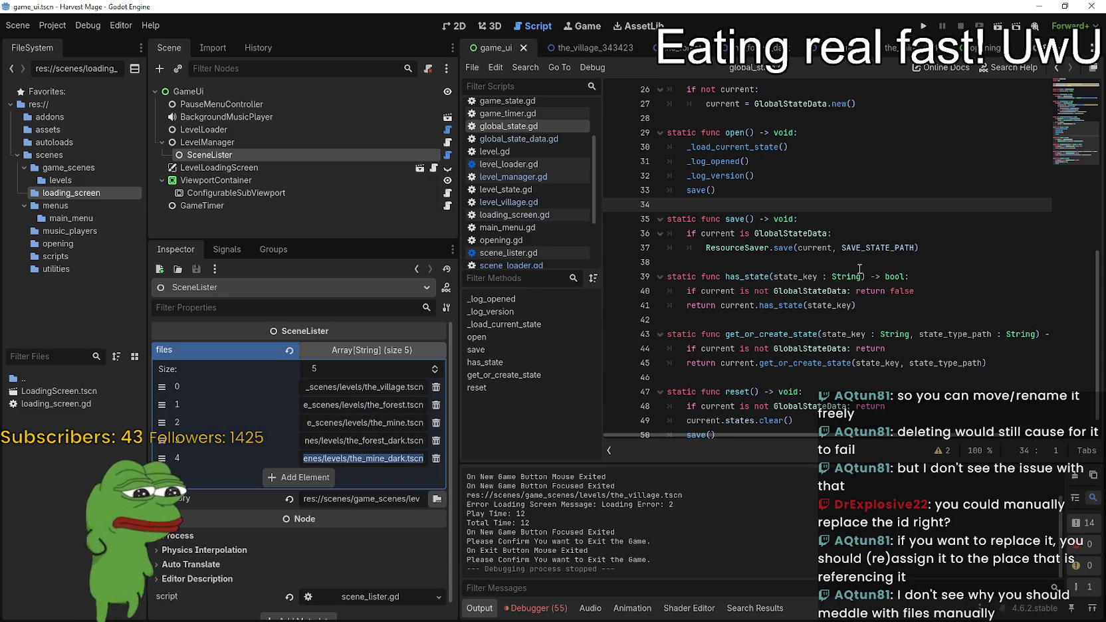
# Select the whole first level path in the files array to read it in full.
pyautogui.moveTo(763, 253)
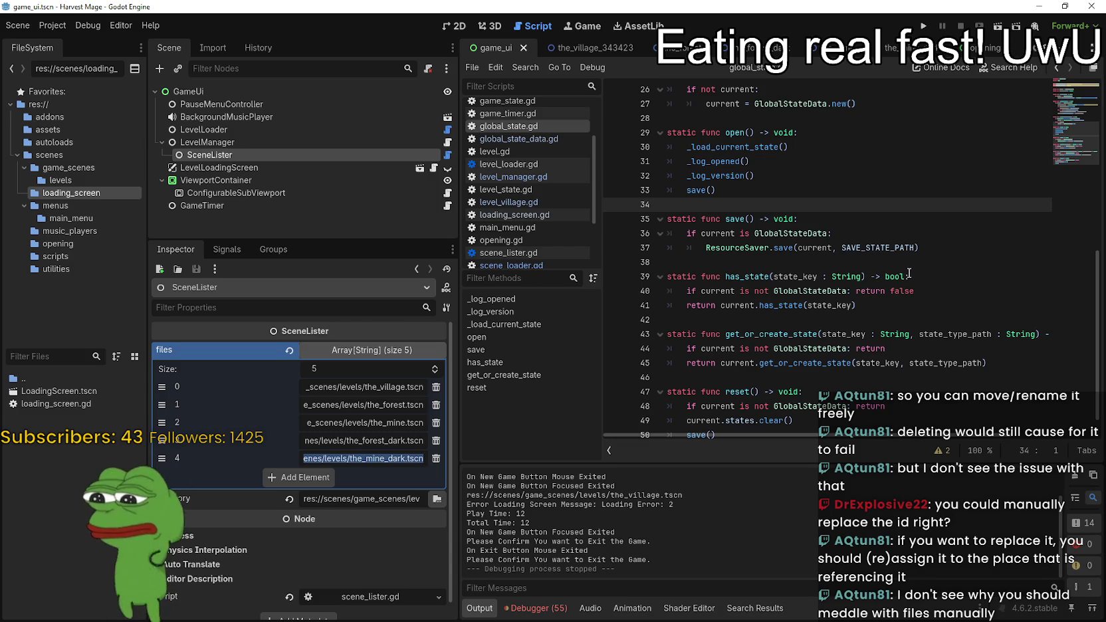
pyautogui.click(366, 392)
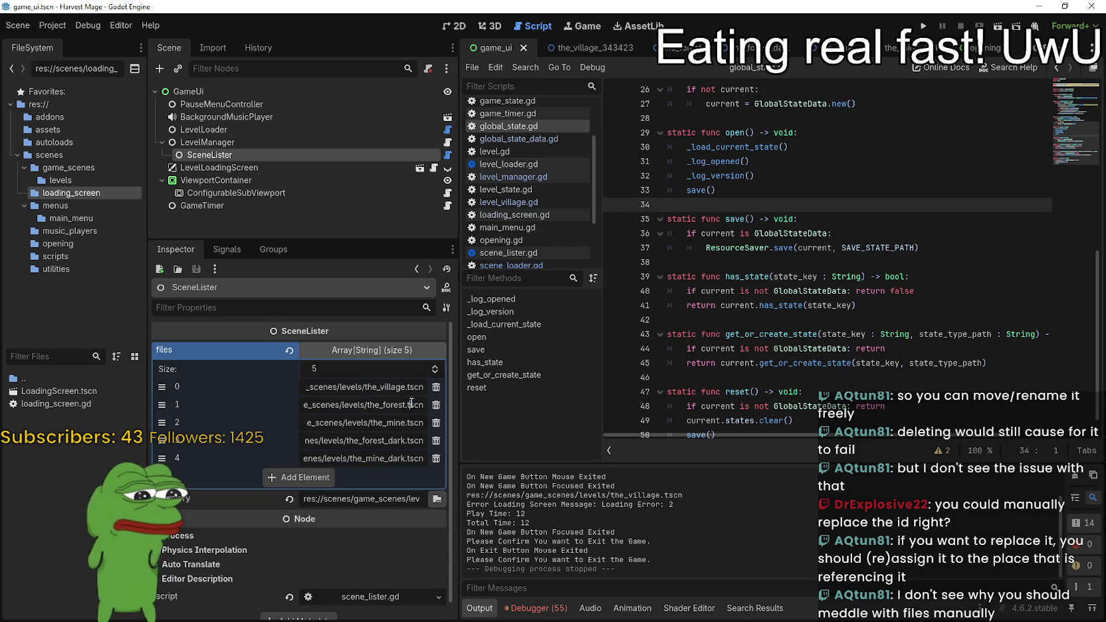
pyautogui.click(399, 403)
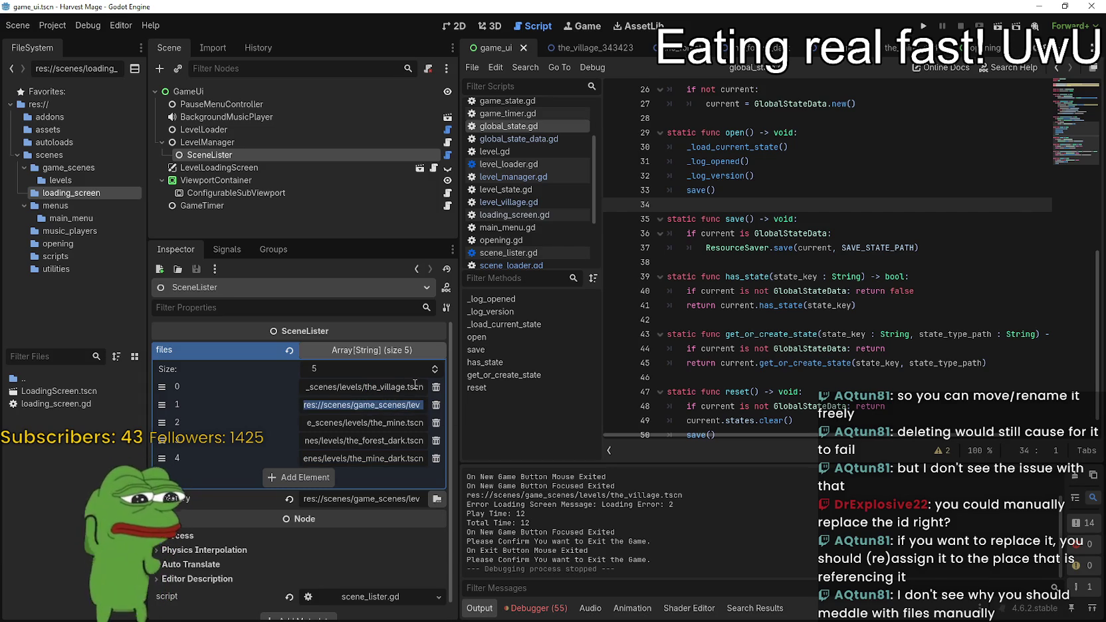
pyautogui.doubleClick(403, 386)
pyautogui.hotkey('ctrl', 'a')
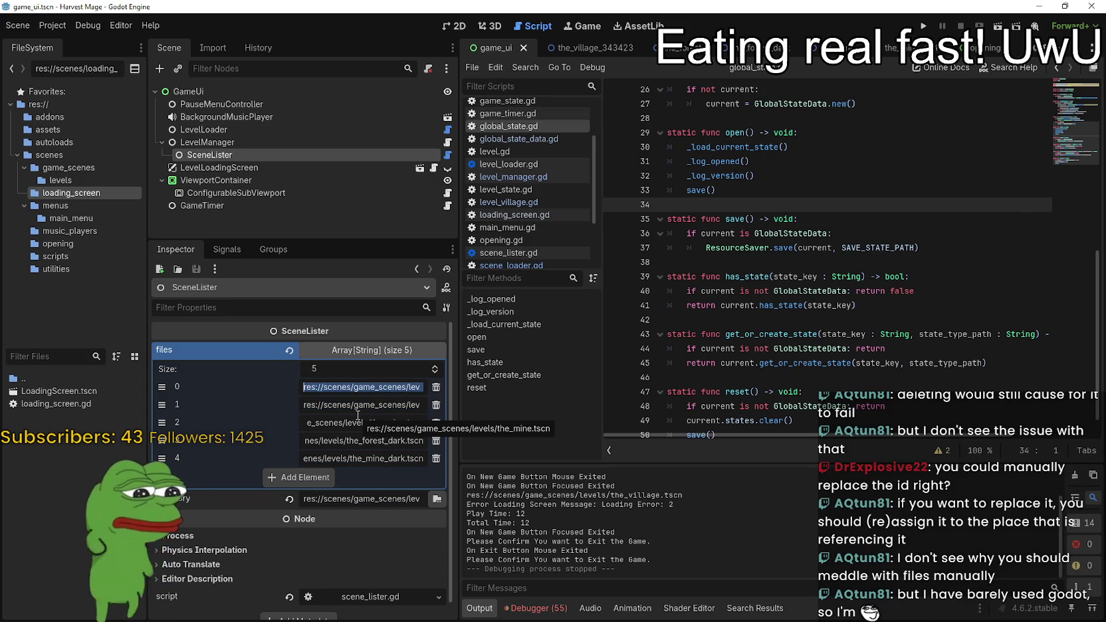
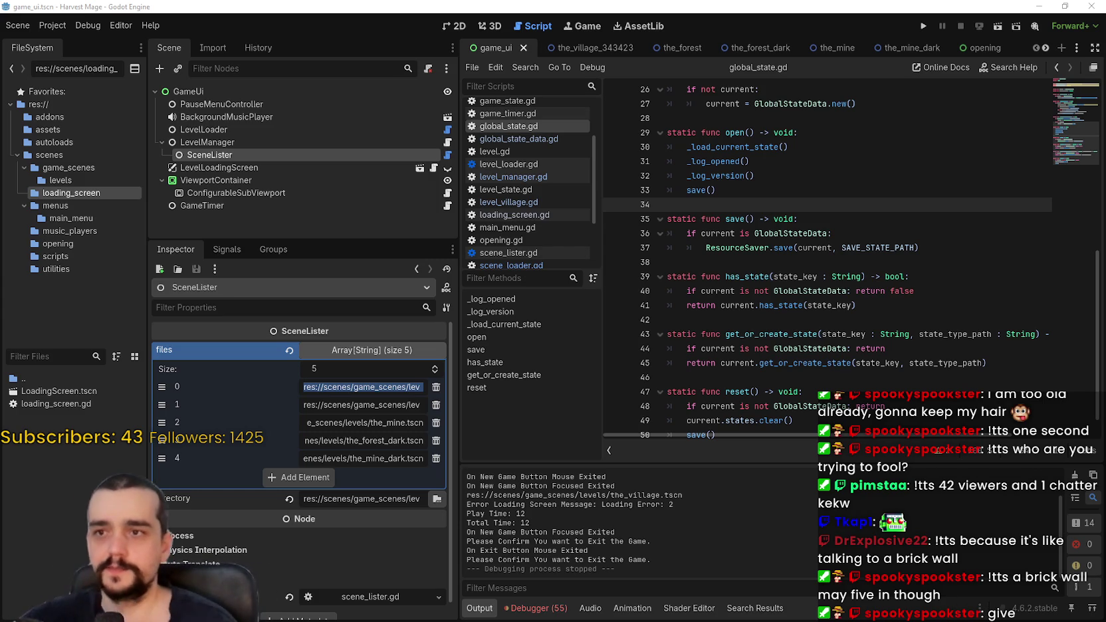
# Collapse the SceneLister files list and switch to the the_village_343423 scene.
pyautogui.click(764, 175)
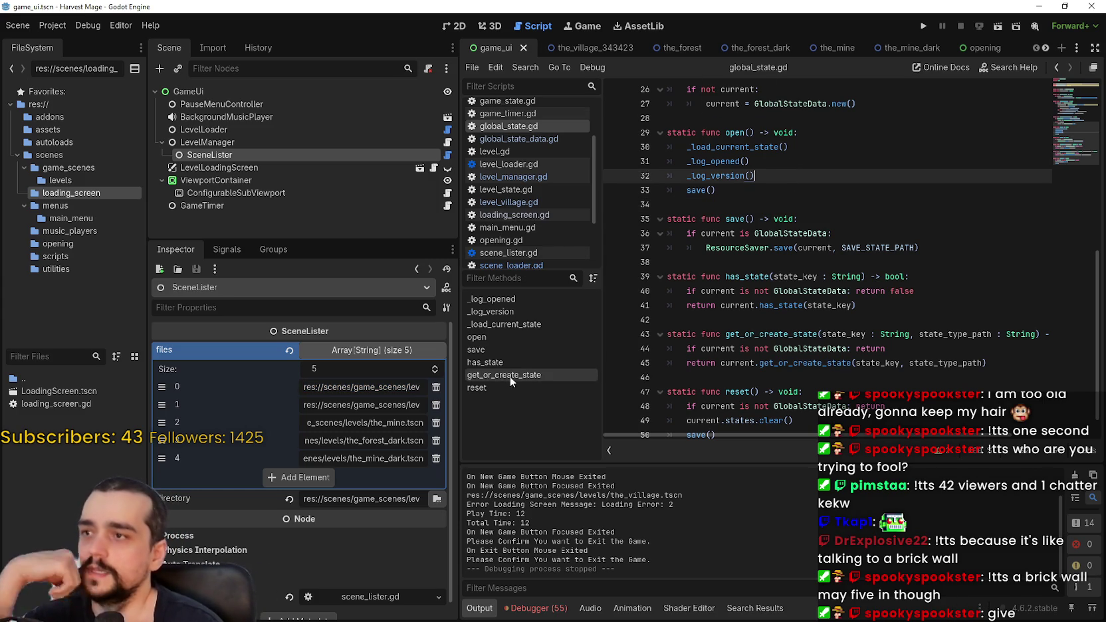
pyautogui.click(392, 350)
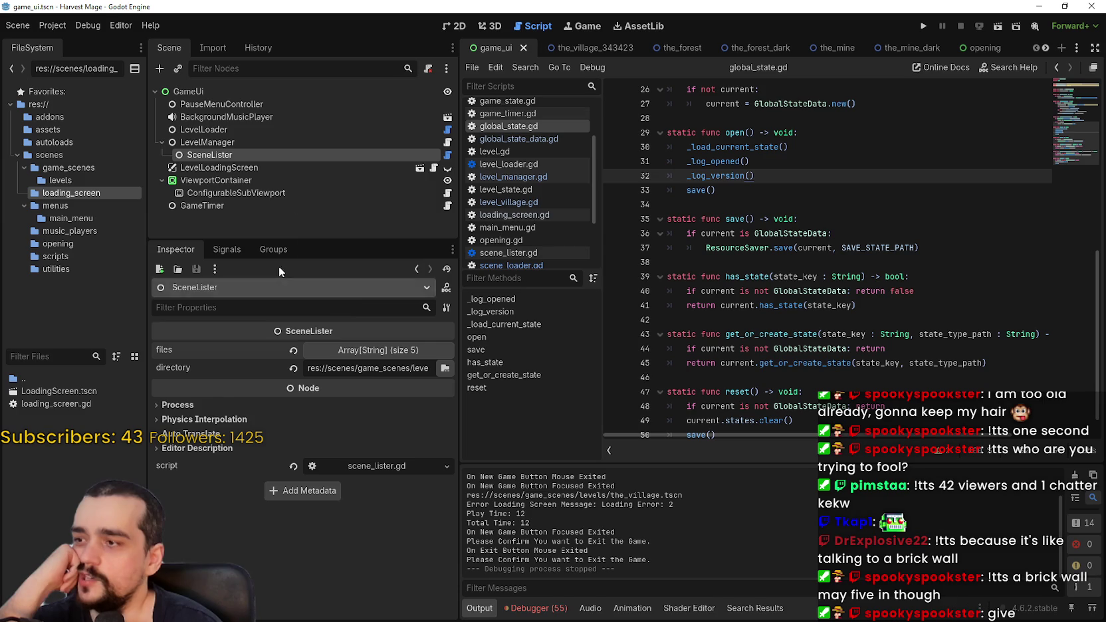
pyautogui.click(587, 46)
pyautogui.click(80, 357)
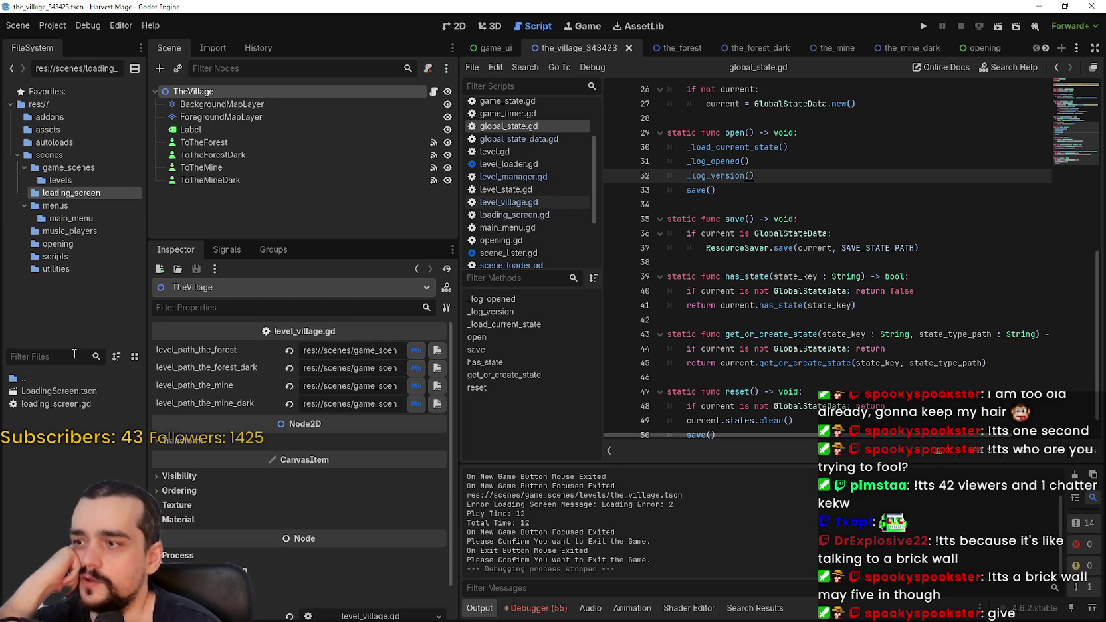
# Browse the FileSystem dock to the levels folder to list its scene files.
pyautogui.click(55, 256)
pyautogui.click(56, 268)
pyautogui.click(57, 243)
pyautogui.click(67, 230)
pyautogui.click(72, 218)
pyautogui.click(73, 193)
pyautogui.click(81, 178)
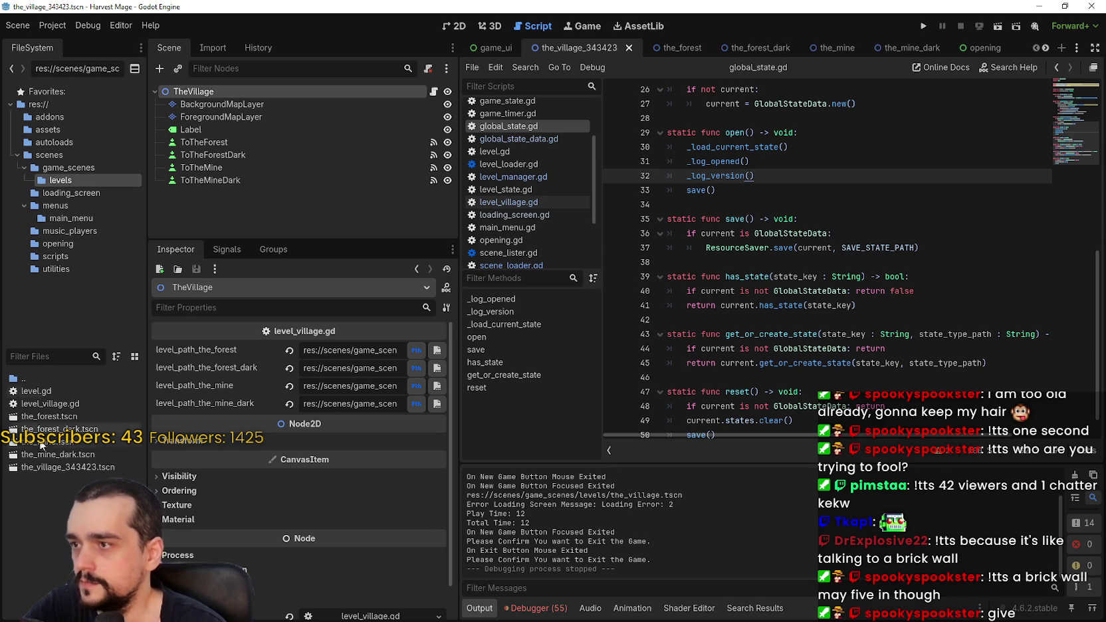
# Rename the_village_343423.tscn to the_village.tscn by removing the number suffix.
pyautogui.rightClick(79, 469)
pyautogui.click(164, 506)
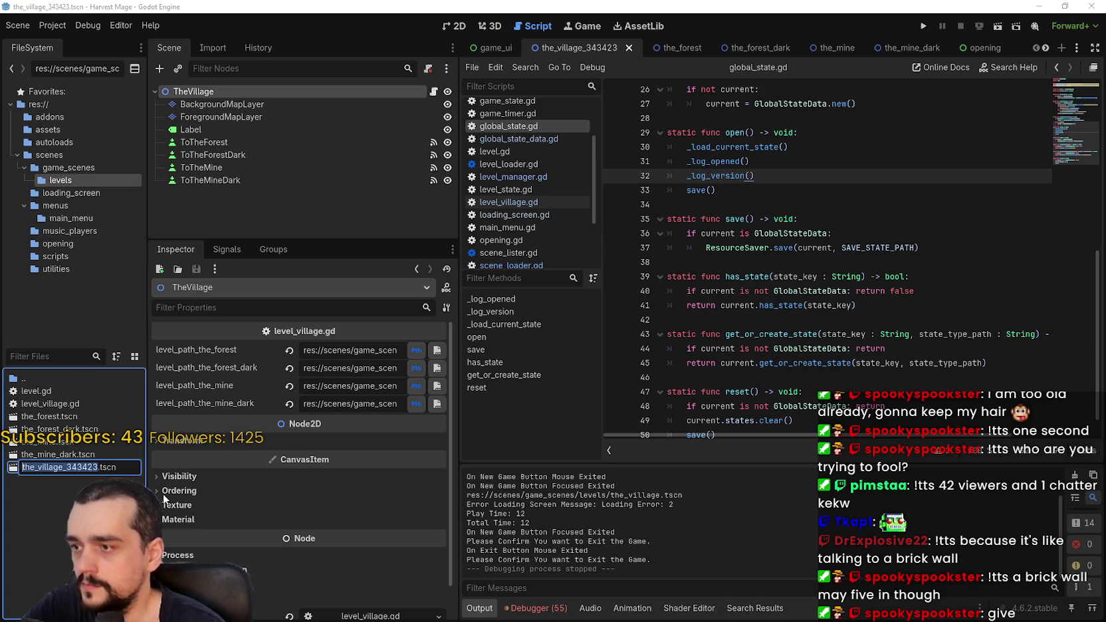
pyautogui.press('Right')
pyautogui.press('BackSpace')
pyautogui.press('BackSpace')
pyautogui.press('BackSpace')
pyautogui.press('Return')
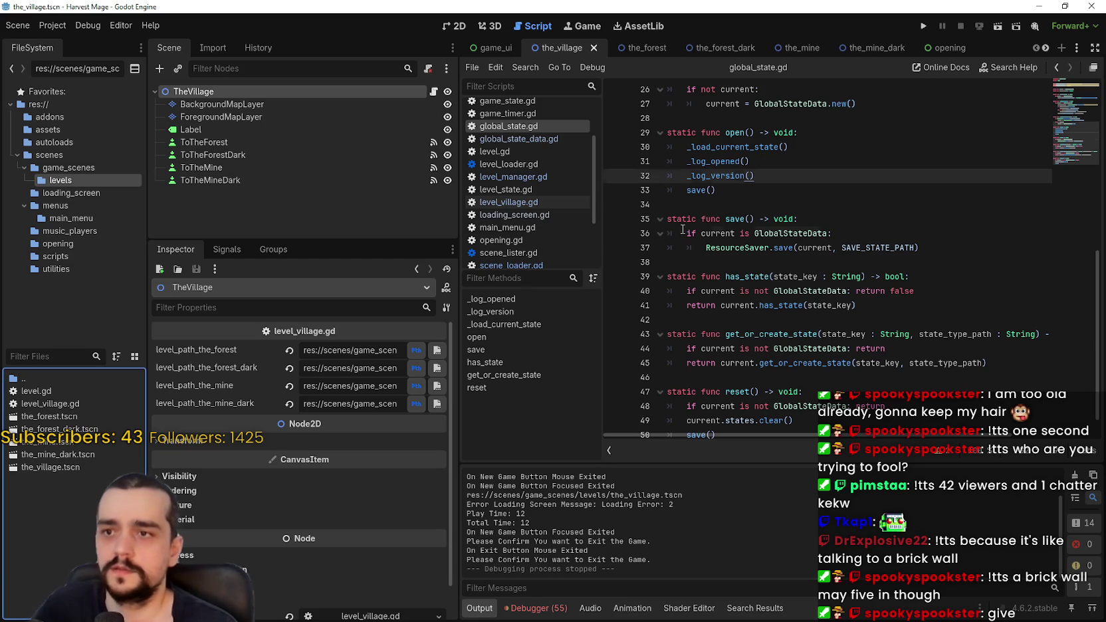
# Set the village's level_path_the_forest to the_forest.tscn by dragging the file in.
pyautogui.click(711, 203)
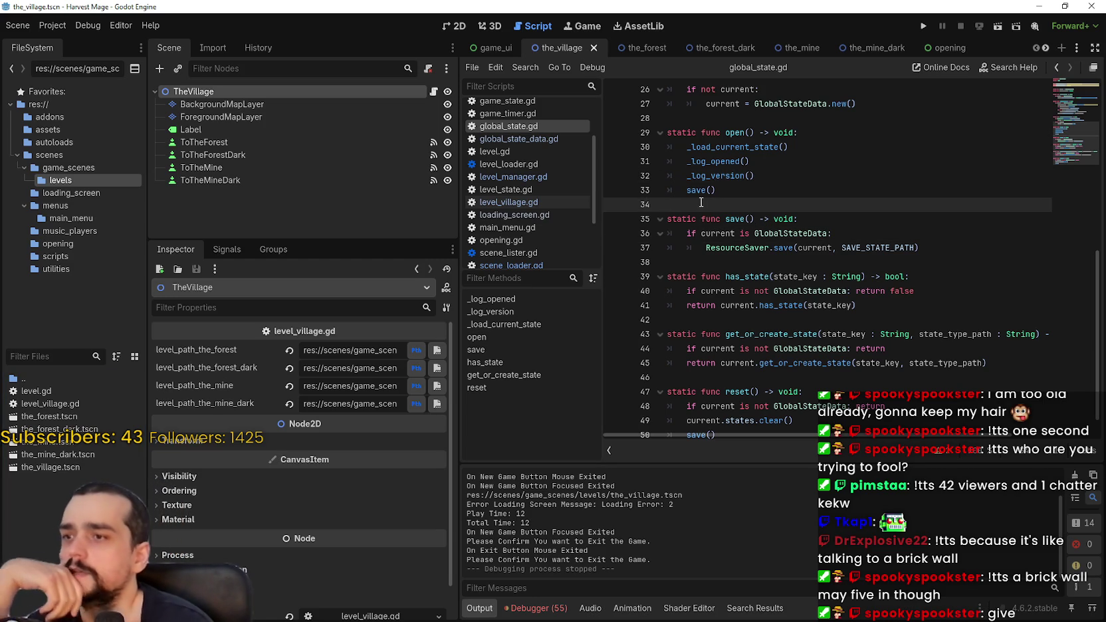
pyautogui.tripleClick(352, 350)
pyautogui.press('Tab')
pyautogui.press('Tab')
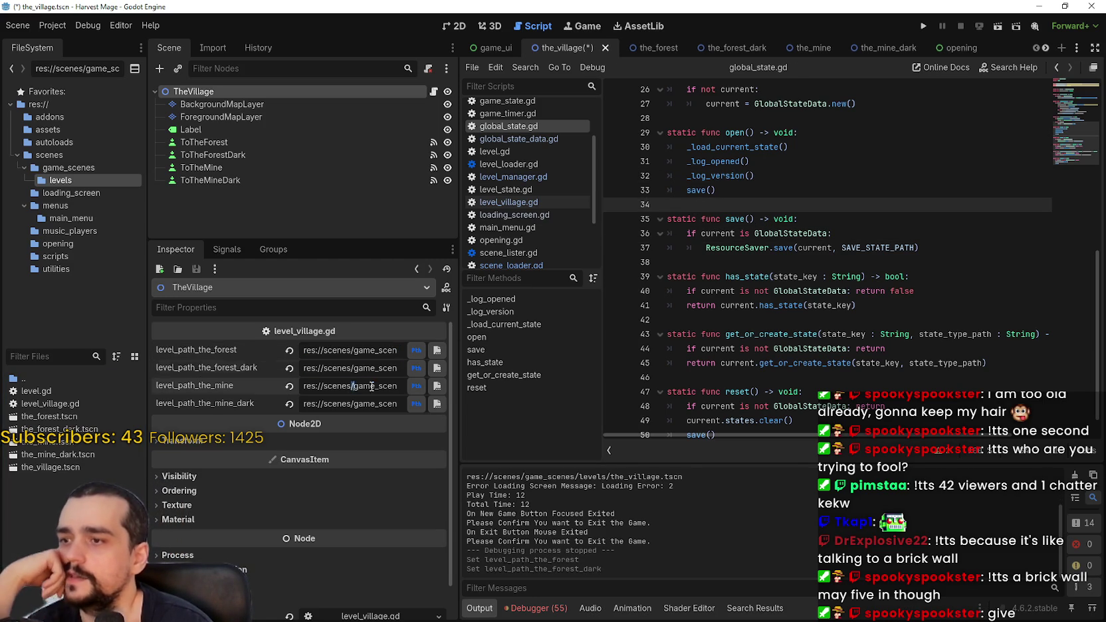
pyautogui.press('Return')
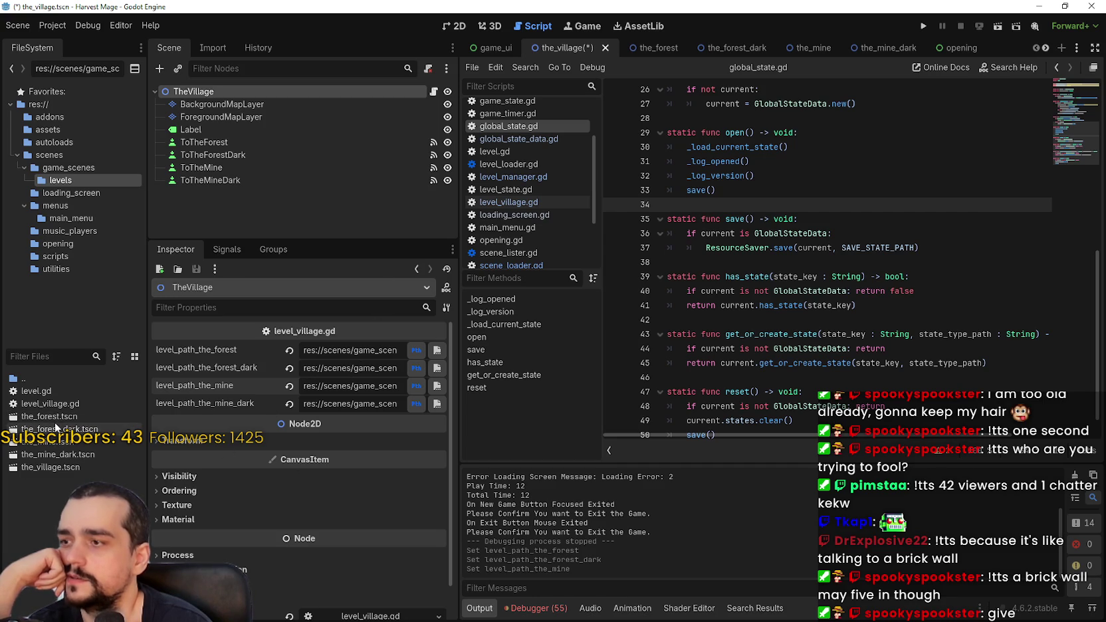
pyautogui.moveTo(67, 420); pyautogui.dragTo(371, 352)
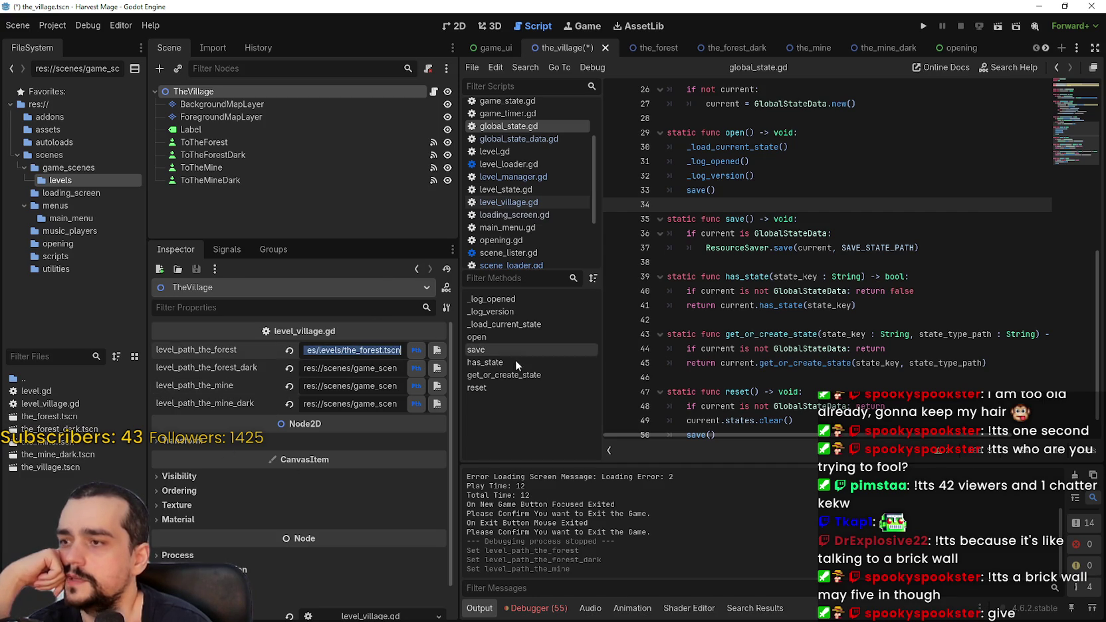
pyautogui.press('Return')
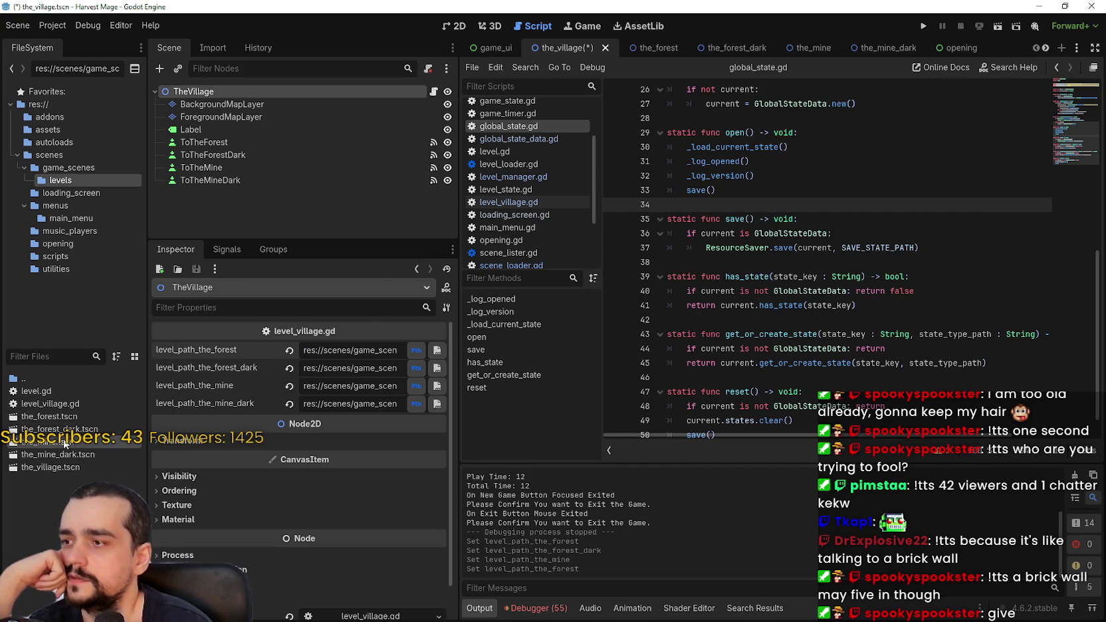
# Rename the_forest.tscn to the_forest_23323.tscn.
pyautogui.rightClick(61, 417)
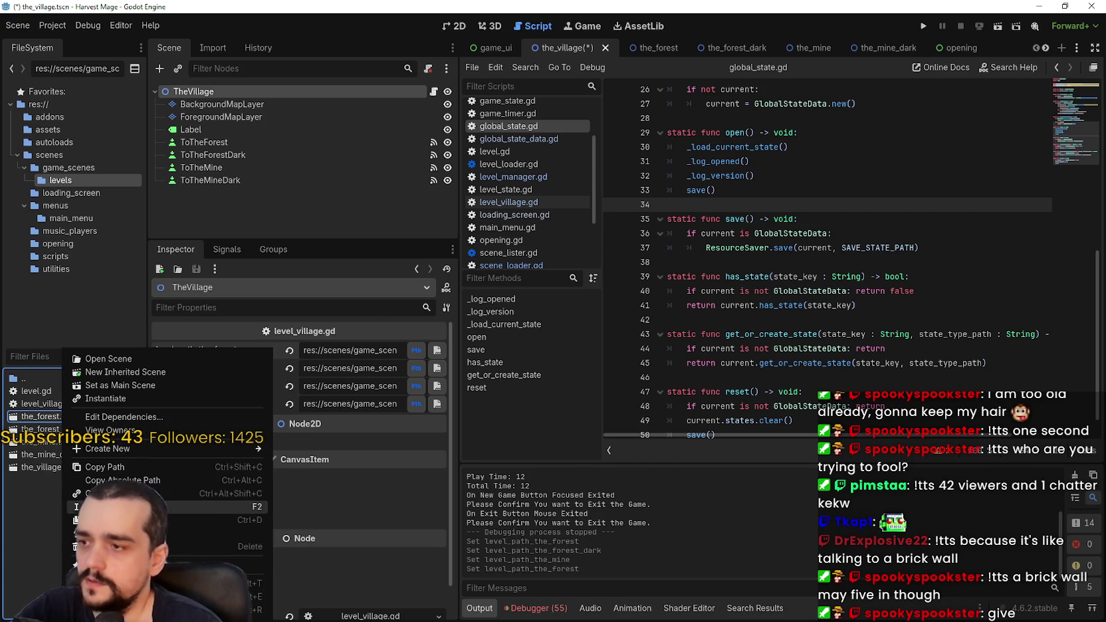
pyautogui.click(166, 507)
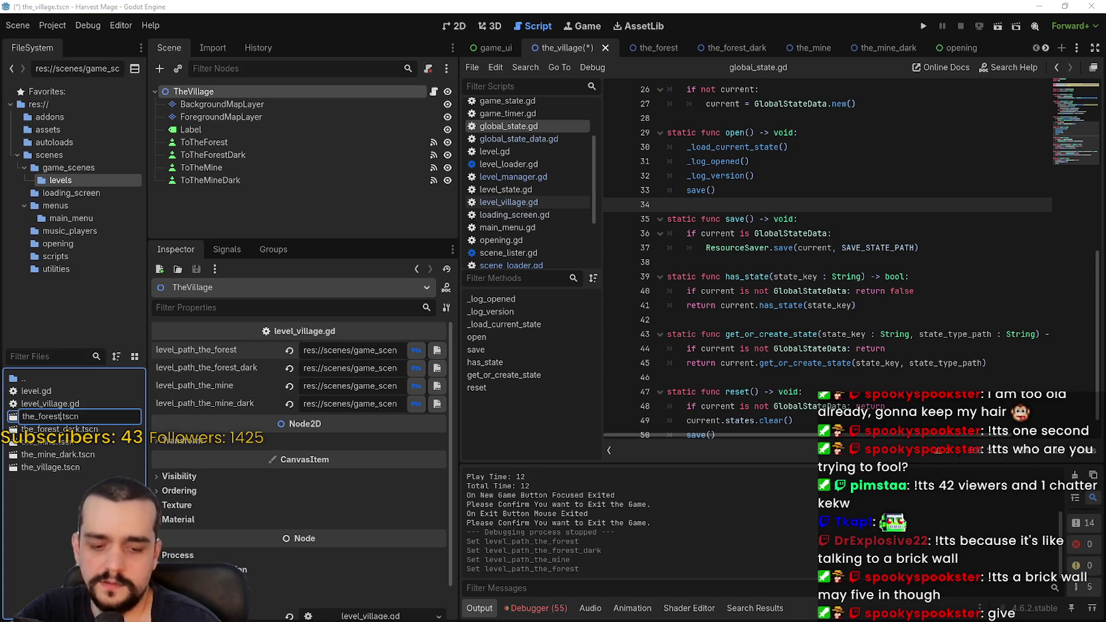
pyautogui.write('_23323')
pyautogui.press('Return')
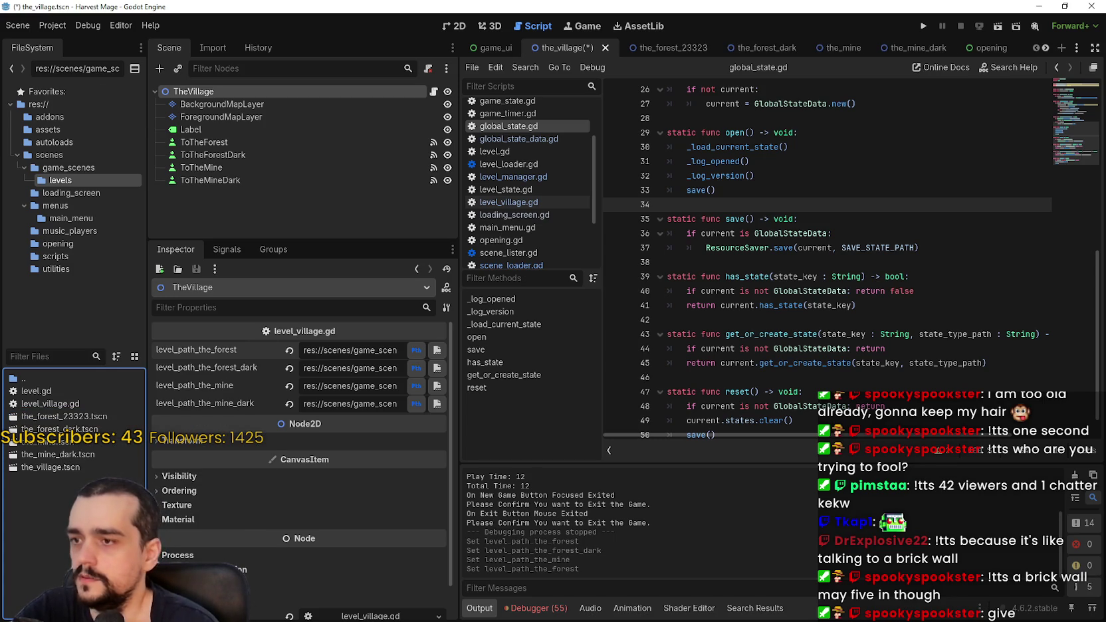
# Inspect TheVillage's forest path, which still reads res://scenes/game_scenes/levels/the_forest.tscn.
pyautogui.tripleClick(359, 351)
pyautogui.click(397, 352)
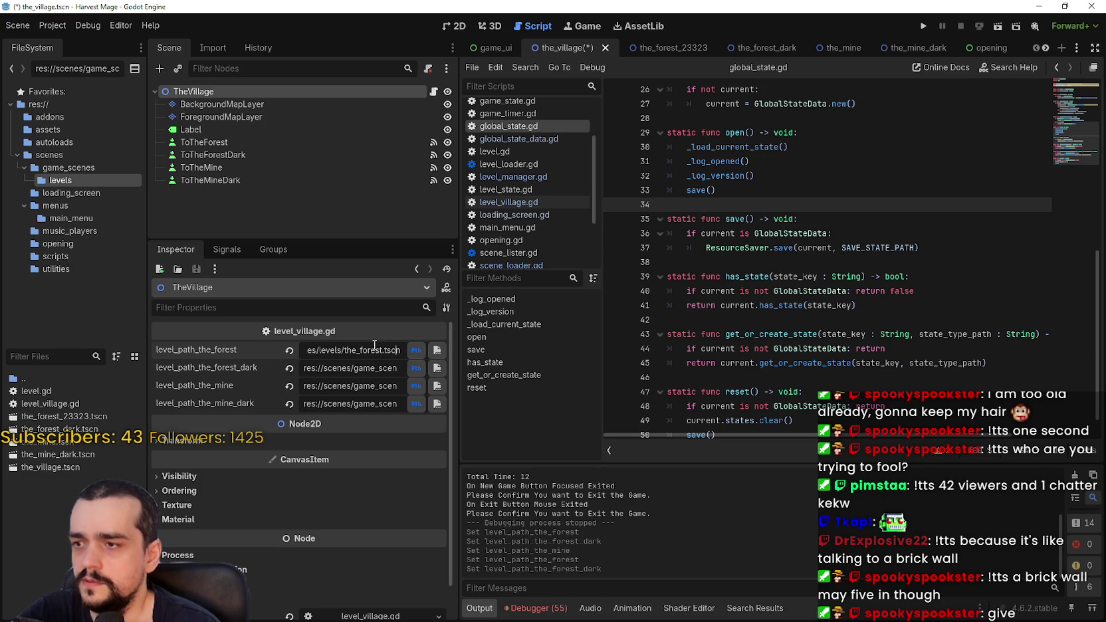
pyautogui.click(249, 104)
pyautogui.click(251, 98)
pyautogui.moveTo(385, 350); pyautogui.dragTo(561, 354)
pyautogui.press('Escape')
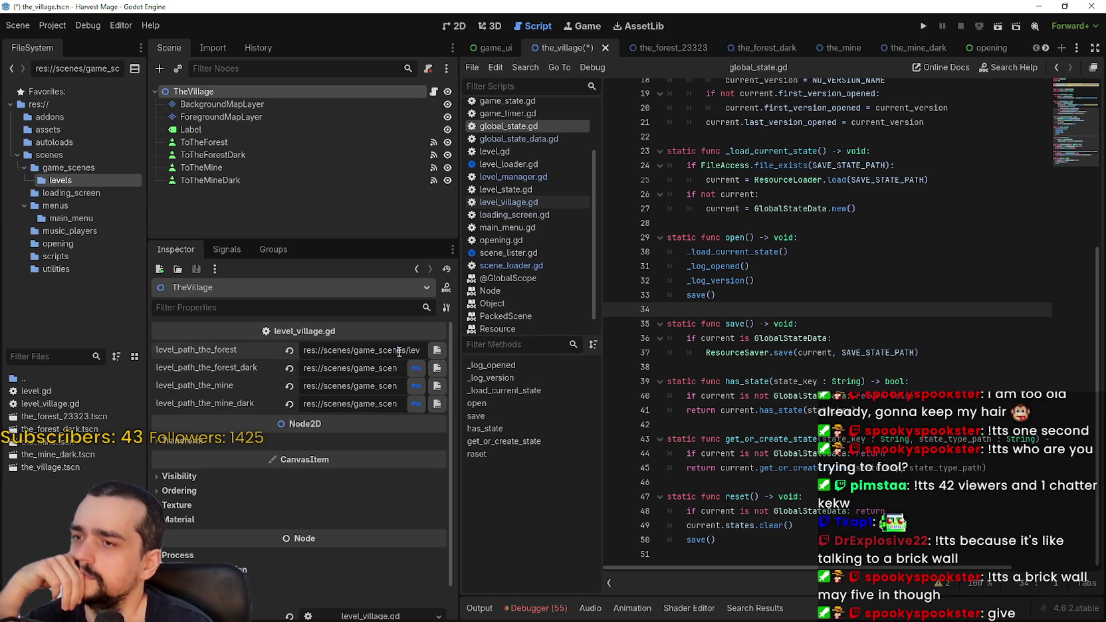
pyautogui.moveTo(396, 357); pyautogui.dragTo(485, 353)
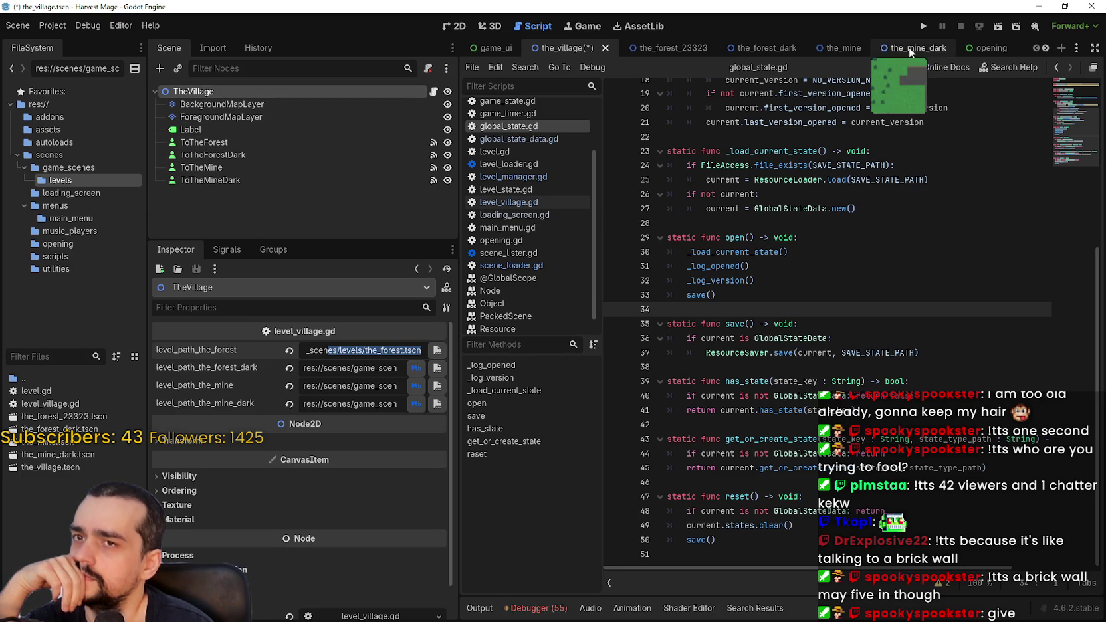
# Verify TheForest's next level path reads the_village.tscn, then expand SceneLister's files array in game_ui.
pyautogui.click(664, 48)
pyautogui.click(298, 90)
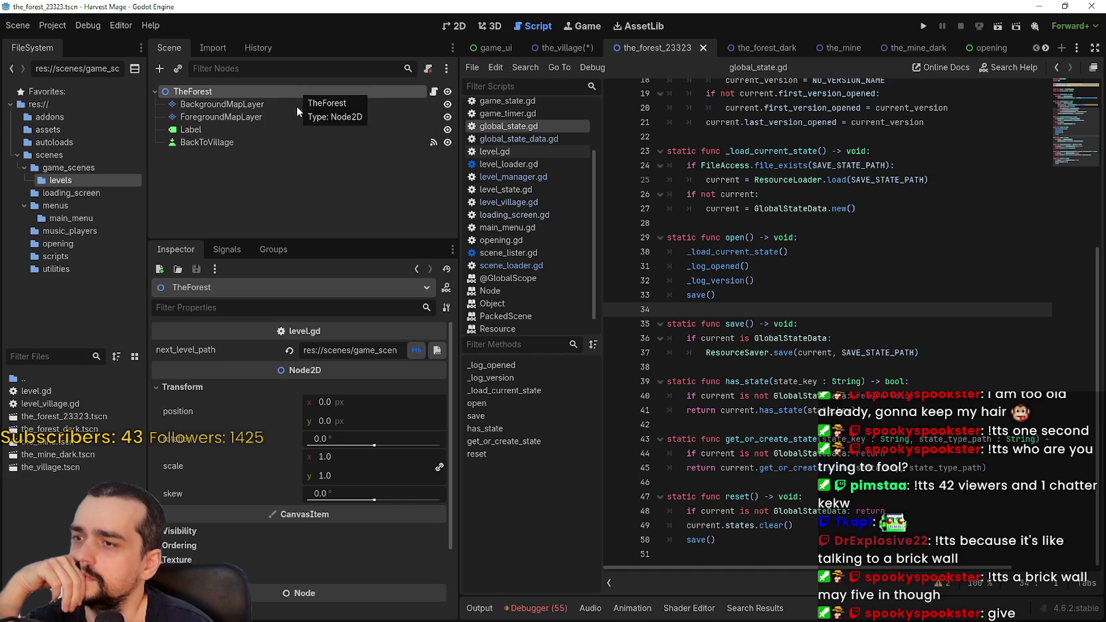
pyautogui.moveTo(473, 359); pyautogui.dragTo(585, 355)
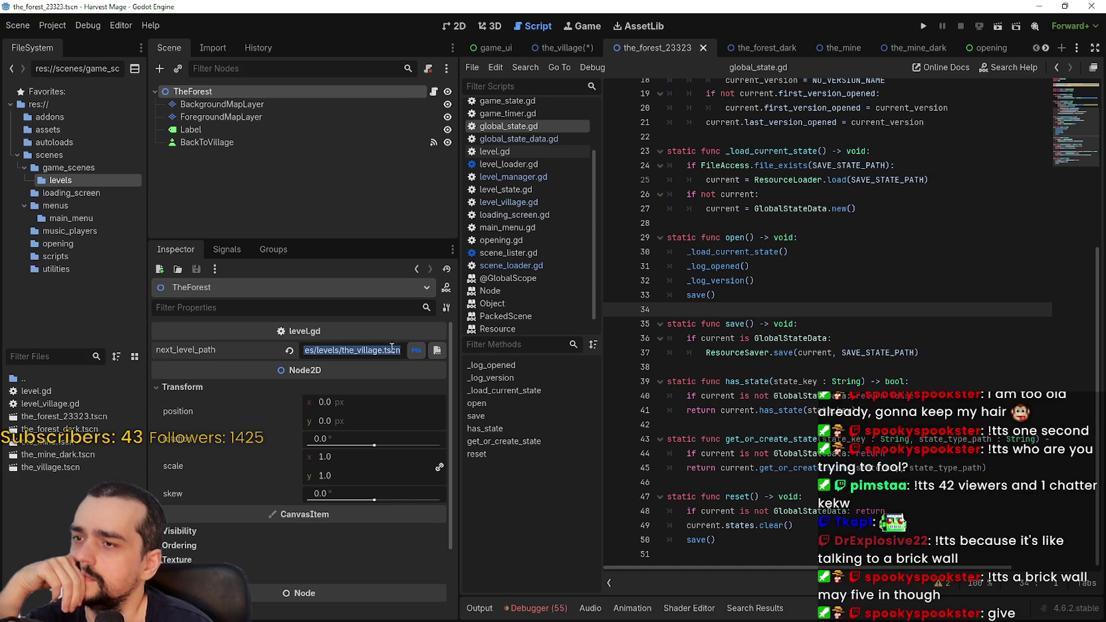
pyautogui.click(495, 47)
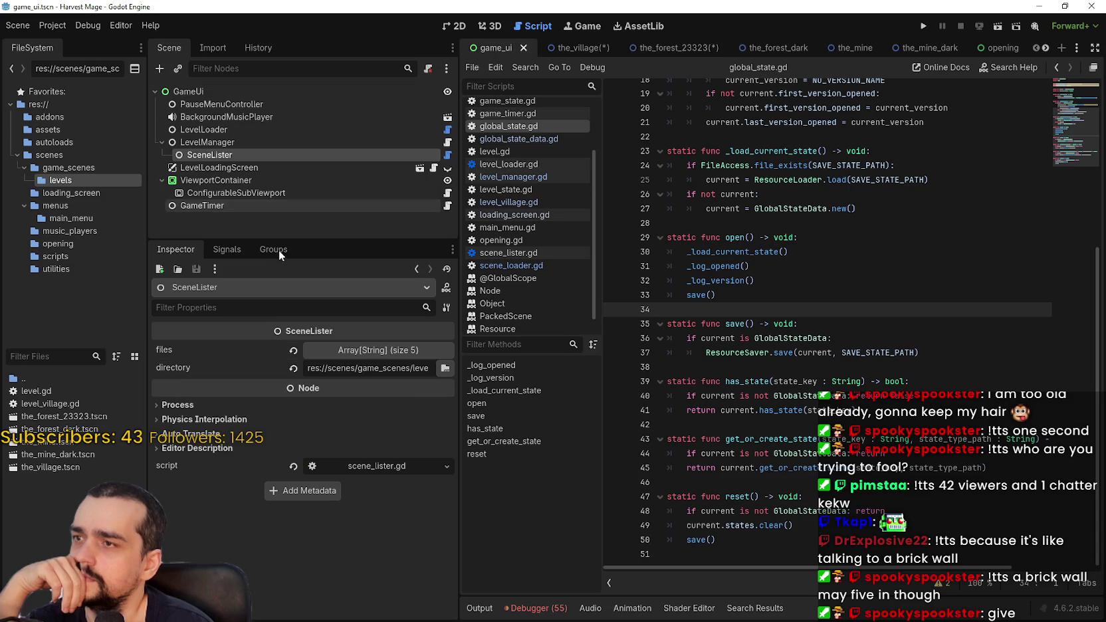
pyautogui.click(378, 350)
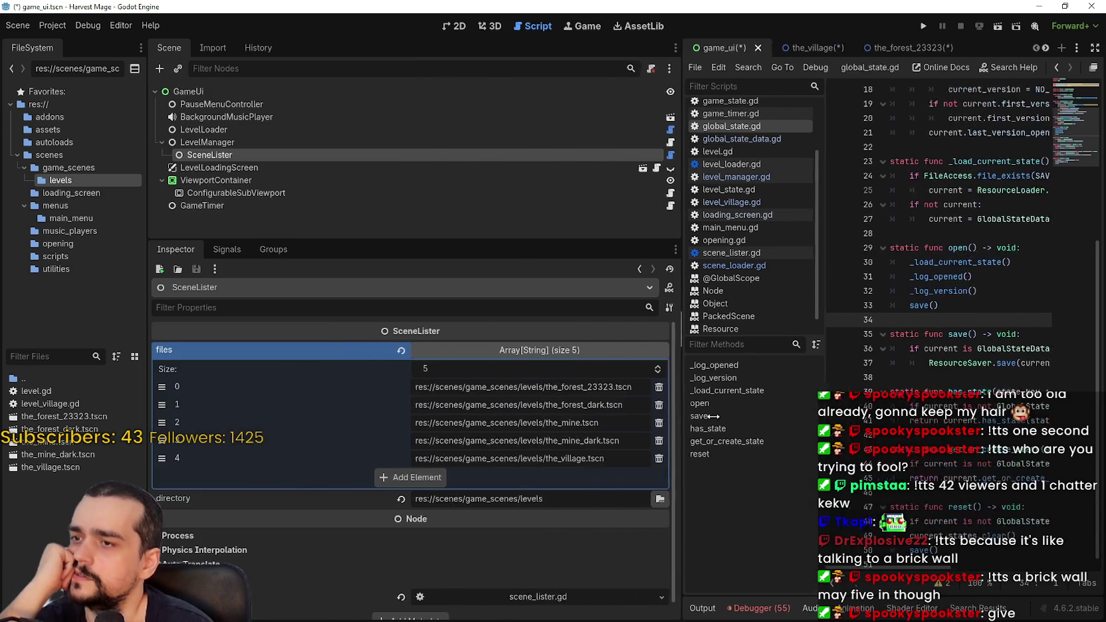